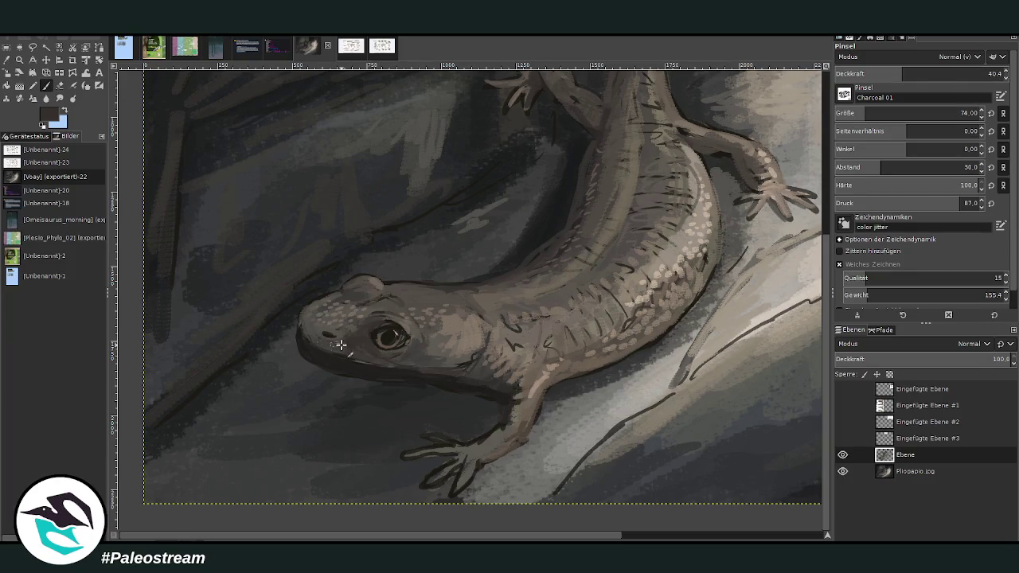
Step: Paint faint Charcoal 01 strokes at 40.4 opacity over the salamander's head, then sample a lighter brown
mouse_move(307, 313)
mouse_down()
mouse_move(347, 289)
mouse_move(497, 294)
mouse_move(509, 280)
mouse_move(534, 305)
mouse_move(590, 293)
mouse_move(629, 243)
mouse_move(644, 212)
mouse_move(634, 207)
mouse_move(657, 175)
mouse_move(617, 178)
mouse_move(615, 215)
mouse_move(631, 173)
mouse_move(662, 252)
mouse_move(655, 264)
mouse_move(677, 249)
mouse_move(693, 202)
mouse_move(776, 218)
mouse_up()
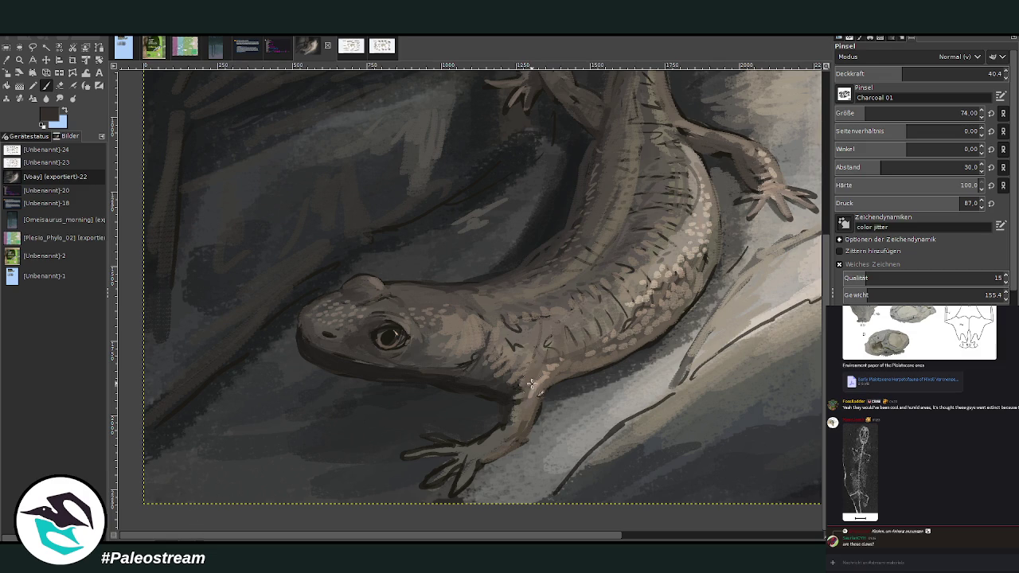
ctrl+click(582, 355)
Step: Paint lighter highlights on the foreleg and upper toe at 60.3 opacity, brush size 61
drag(516, 389, 490, 436)
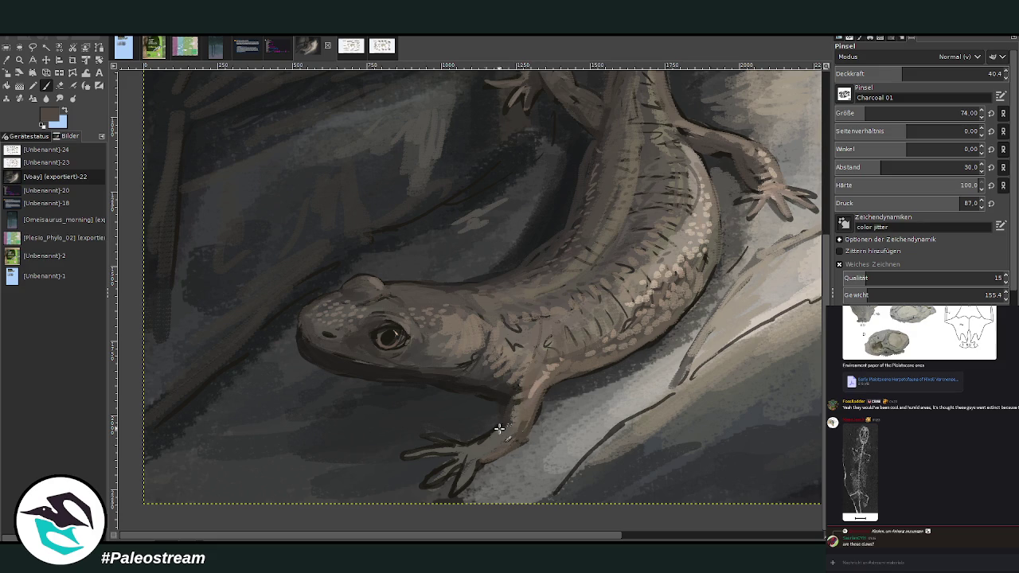
click(936, 73)
click(860, 114)
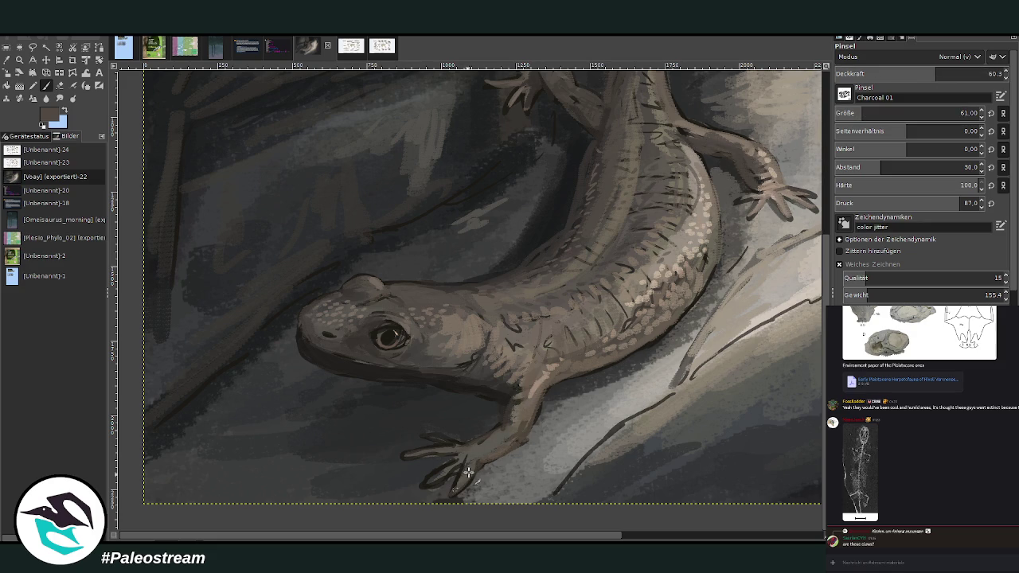
drag(410, 451, 449, 444)
Step: Sample a darker colour and add dark hatching on the shoulder at 72.2 opacity
ctrl+click(495, 429)
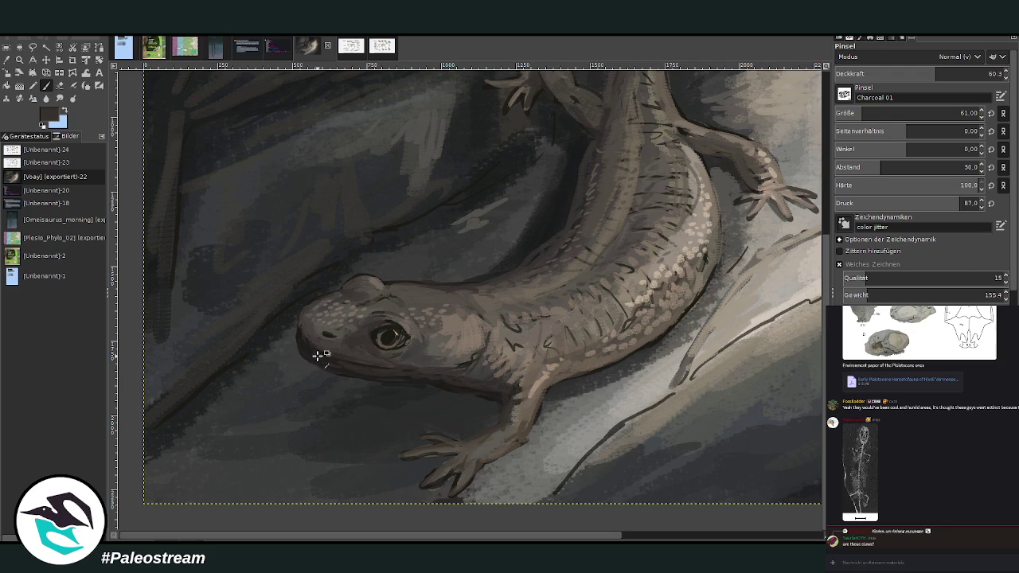
click(956, 73)
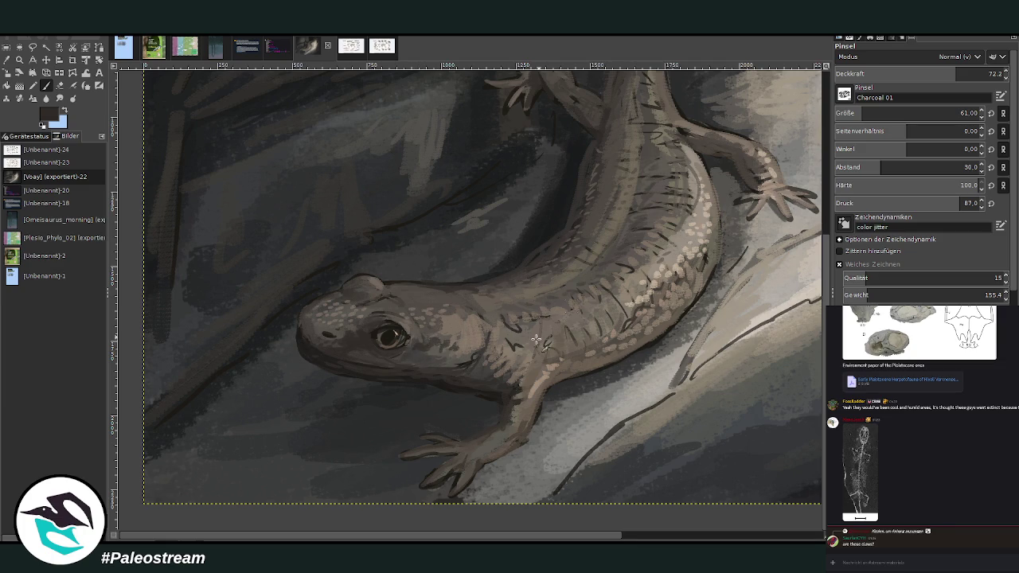
mouse_move(495, 351)
mouse_down()
mouse_move(549, 371)
mouse_move(567, 366)
mouse_move(577, 346)
mouse_move(567, 366)
mouse_move(598, 379)
mouse_move(637, 338)
mouse_move(649, 347)
mouse_move(630, 342)
mouse_move(645, 336)
mouse_up()
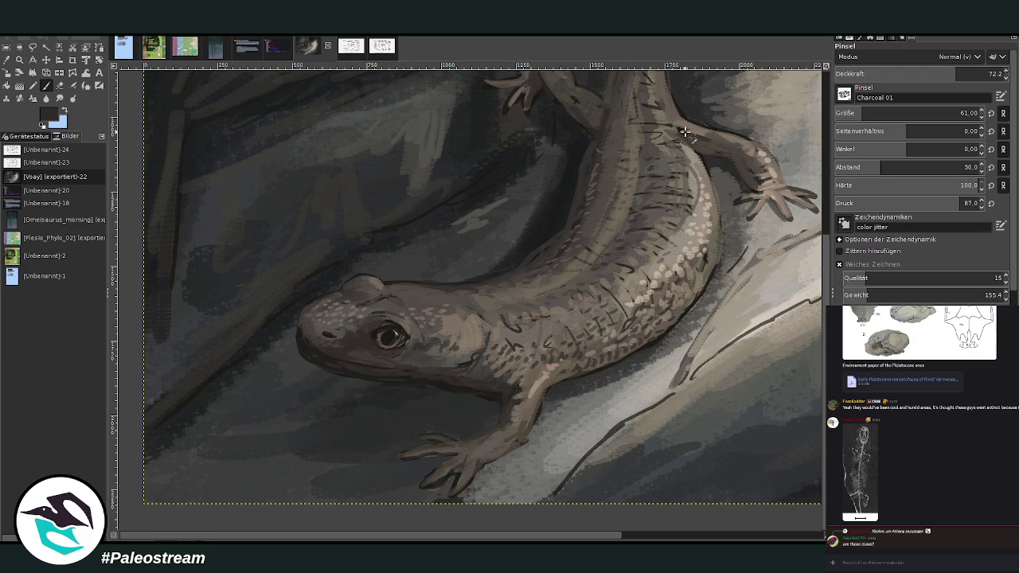
scroll(573, 196, up, 3)
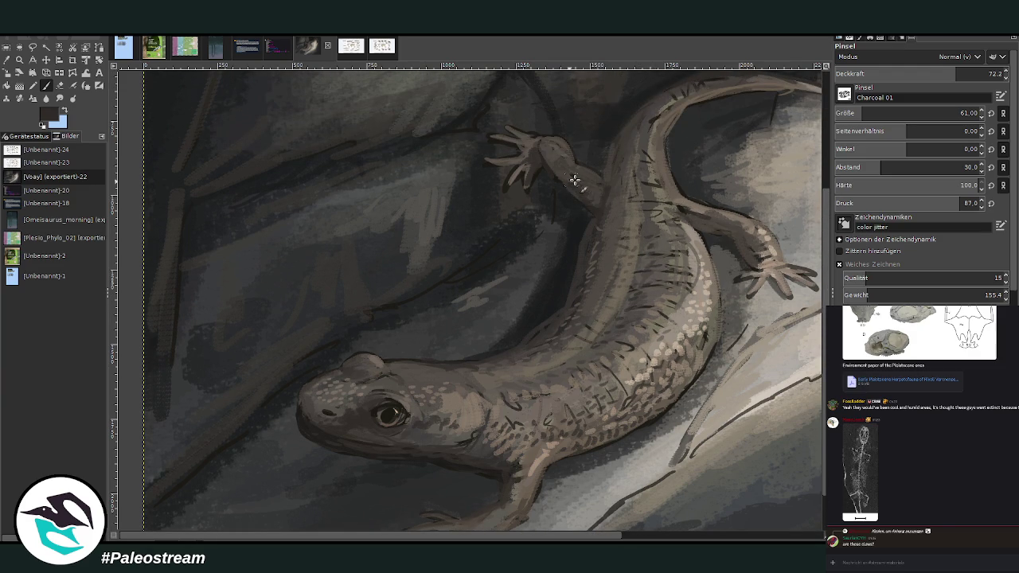
Step: Paint light brownish-grey strokes along the salamander's back outline
ctrl+click(641, 235)
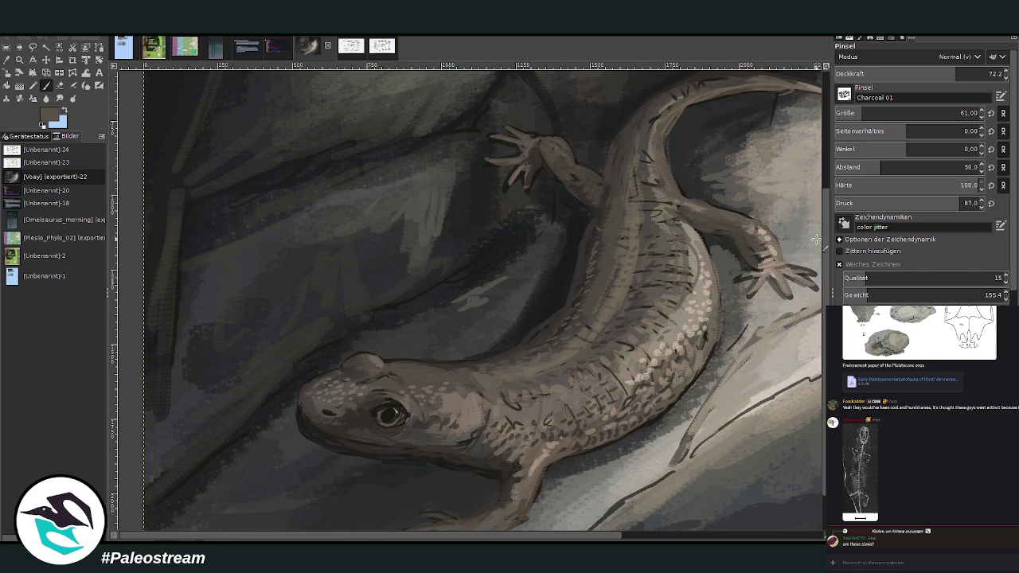
scroll(682, 205, up, 5)
ctrl+click(653, 271)
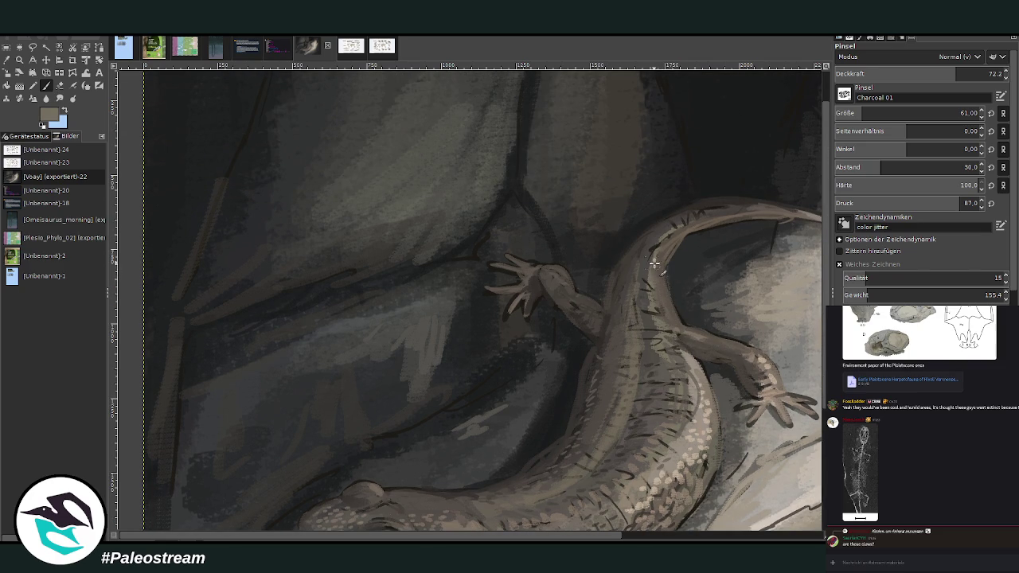
drag(645, 279, 740, 209)
scroll(695, 345, right, 2)
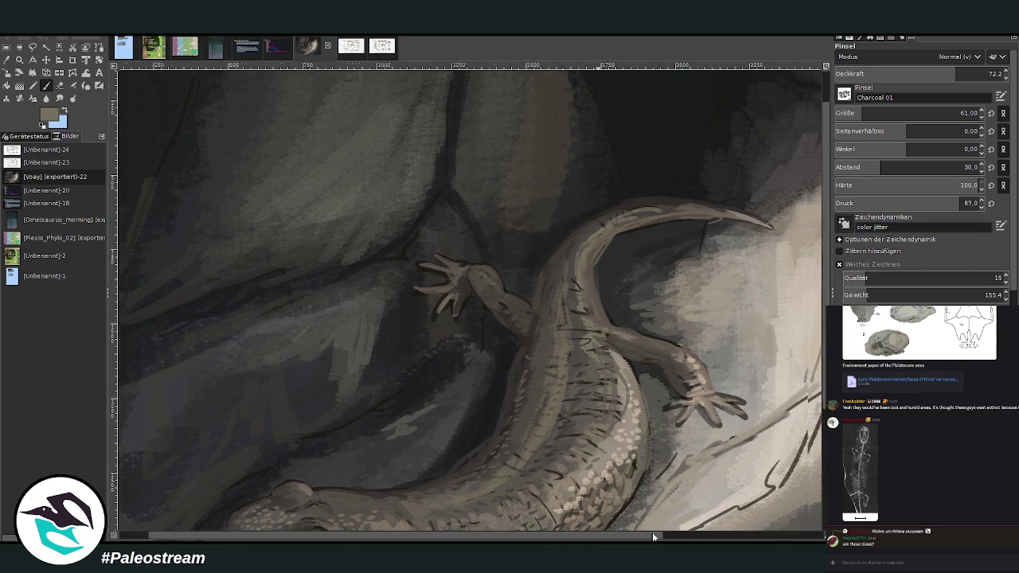
scroll(645, 275, right, 3)
ctrl+click(608, 227)
Step: Fit the whole painting in view, zoom in slightly, and reselect the charcoal paintbrush with dark brown
key(shift+ctrl+j)
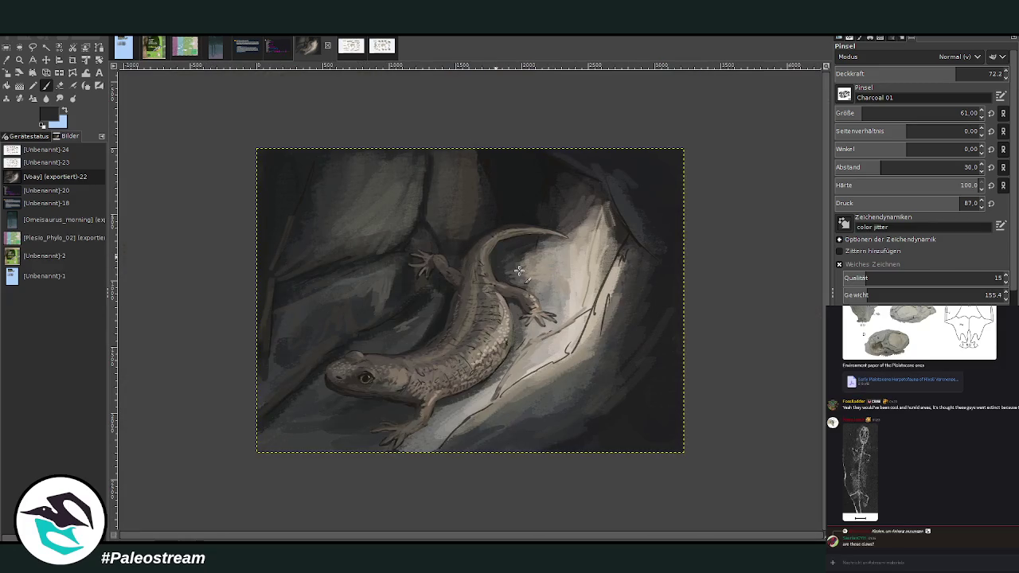
key(z)
drag(282, 95, 637, 485)
click(46, 86)
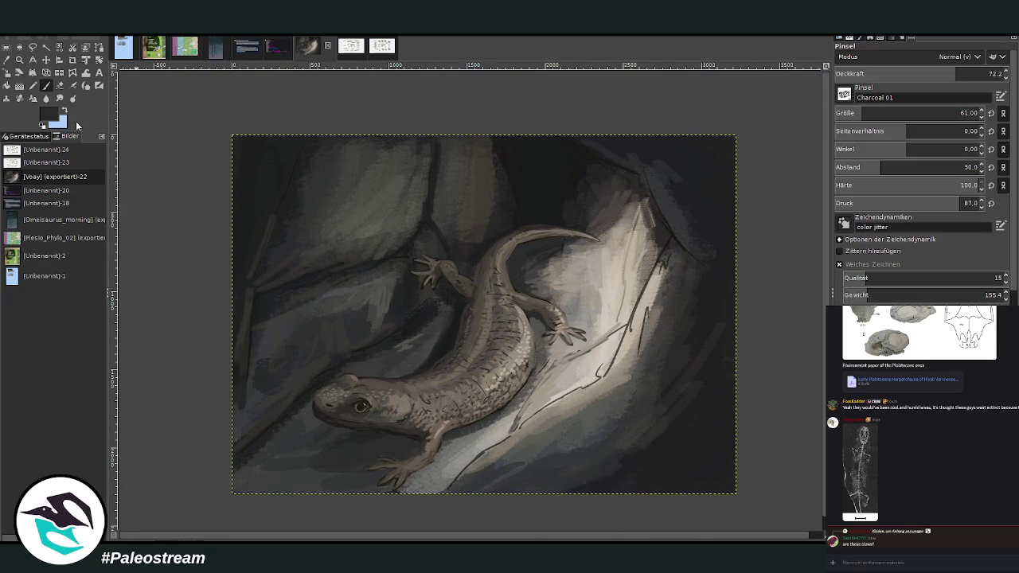
ctrl+click(446, 335)
key(o)
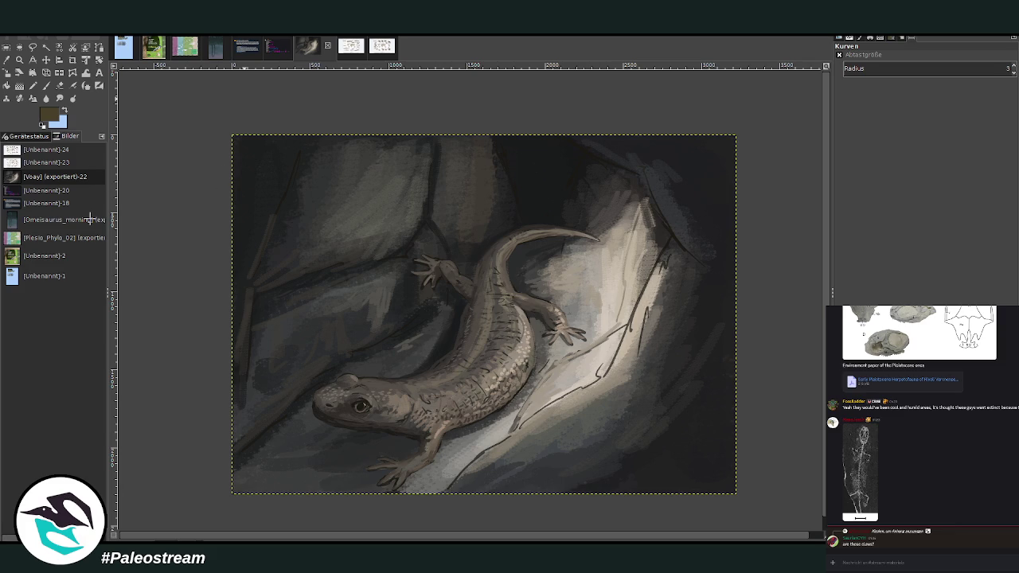
Step: Compare the painting with and without the Curves adjustment, then switch to the Move tool
key(ctrl+z)
key(ctrl+y)
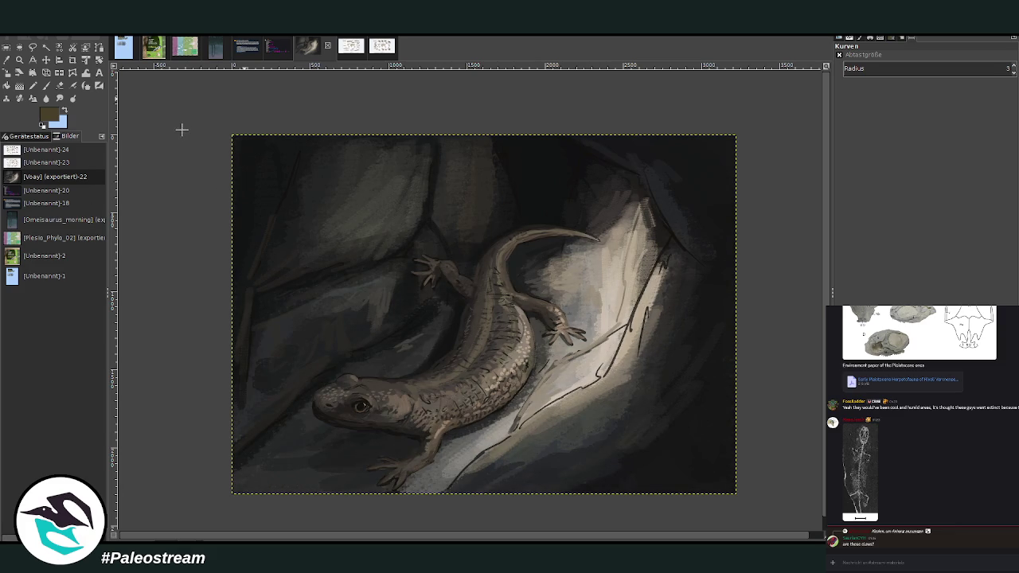
key(ctrl+z)
key(m)
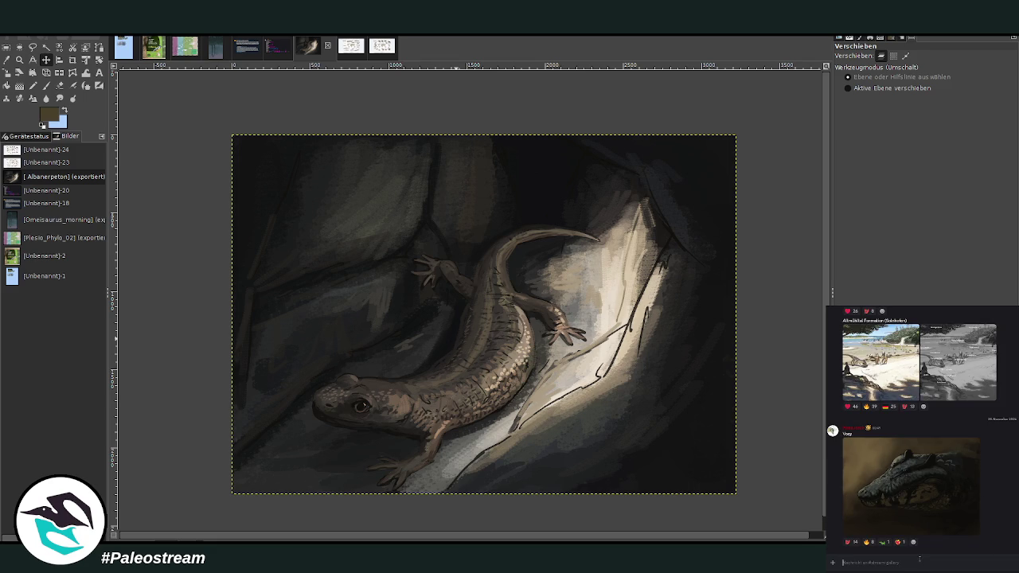
Step: Post the painting in the gallery channel captioned 'Albanerpeton' and return to the chat channel
key(ctrl+v)
text(Albanerpeton)
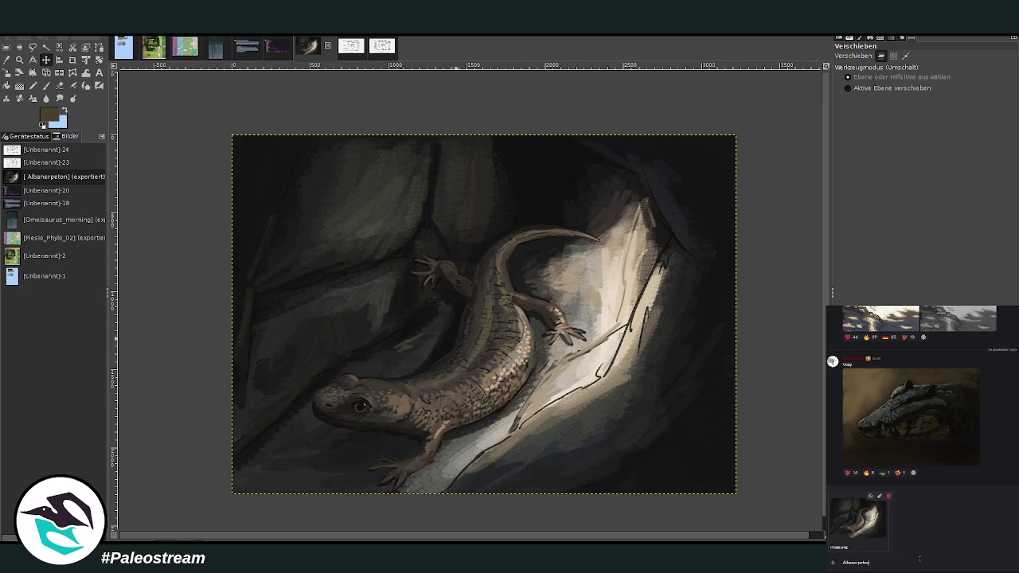
key(Return)
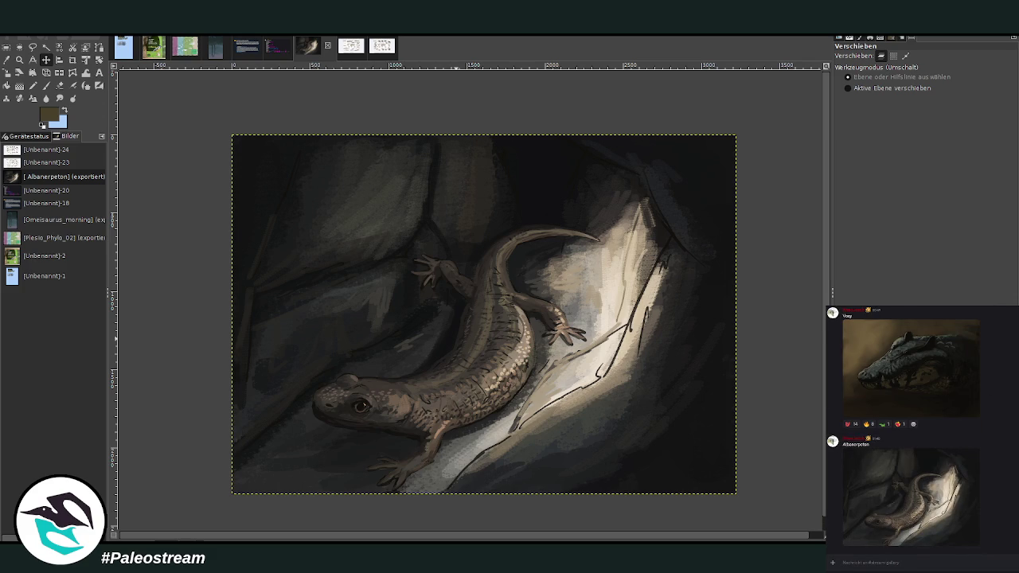
key(alt+Down)
scroll(922, 429, up, 3)
scroll(922, 429, up, 3)
scroll(922, 429, up, 3)
scroll(922, 428, up, 3)
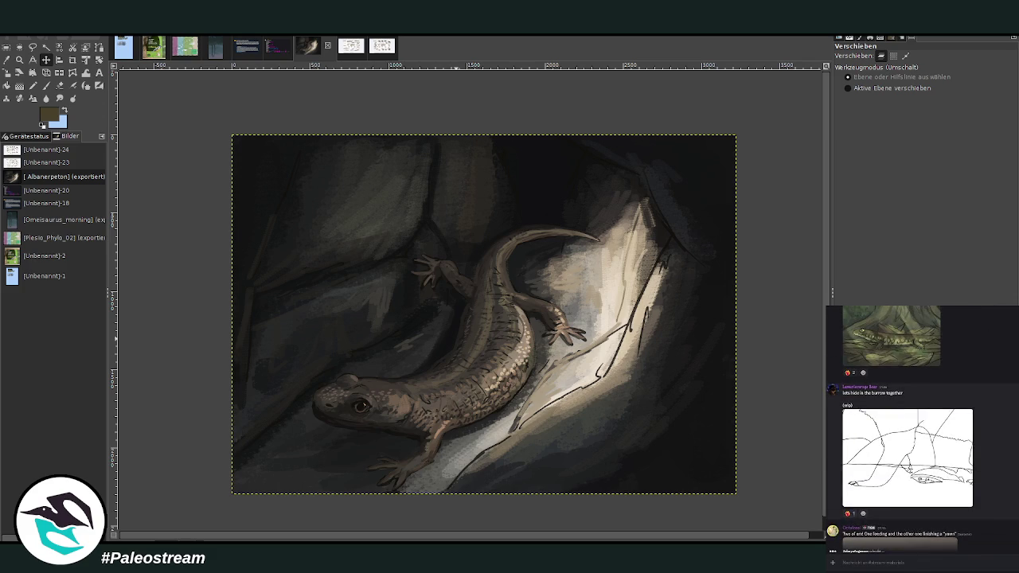
scroll(922, 428, up, 3)
scroll(922, 428, up, 3)
scroll(922, 428, up, 3)
scroll(922, 428, up, 3)
scroll(922, 428, up, 3)
scroll(922, 428, up, 2)
scroll(859, 551, up, 3)
scroll(860, 551, up, 2)
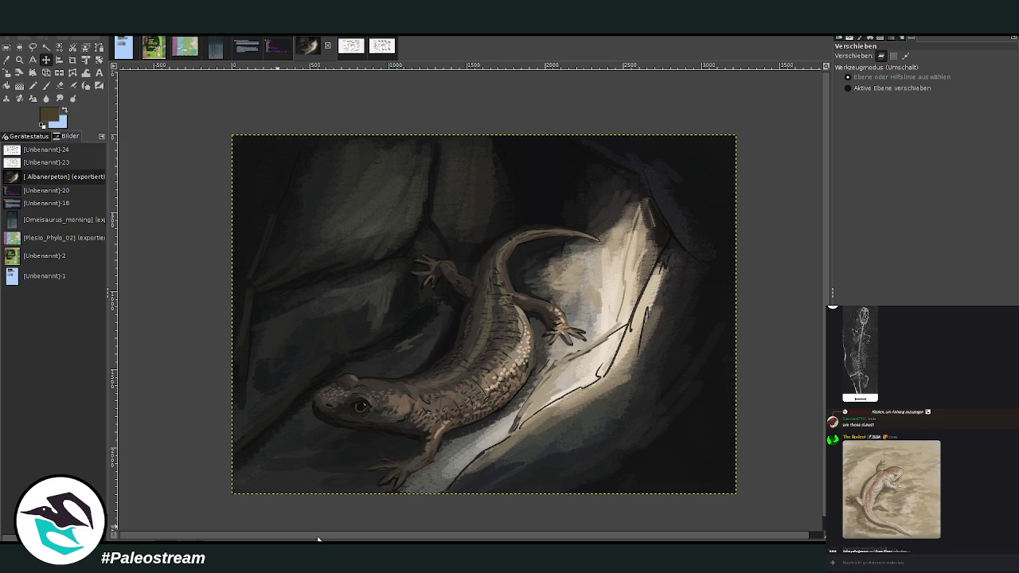
Step: Zoom into part of the Albanerpeton painting, then enlarge the lizard sketch attachment in Discord
scroll(318, 540, right, 1)
scroll(373, 510, down, 1)
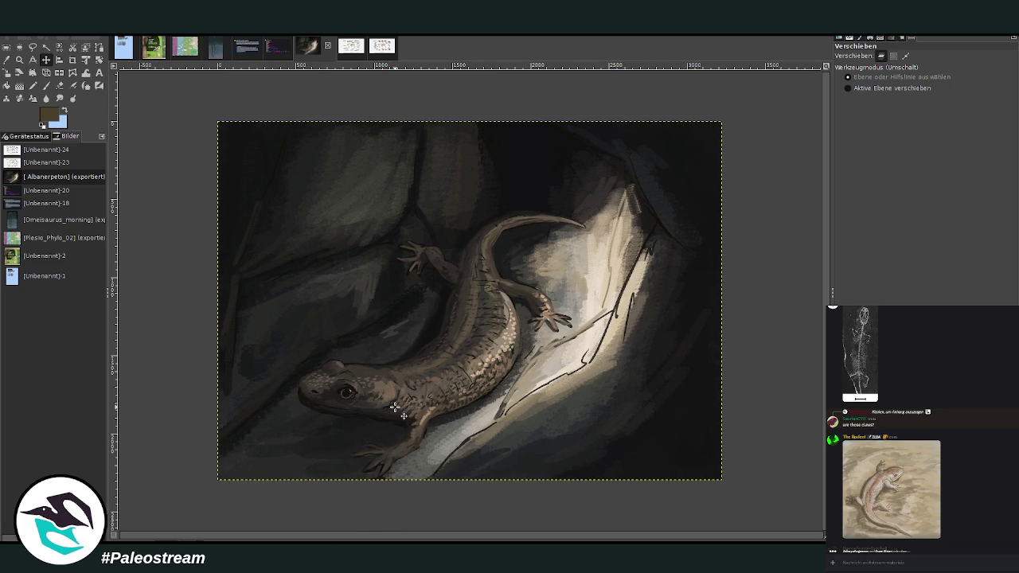
click(20, 59)
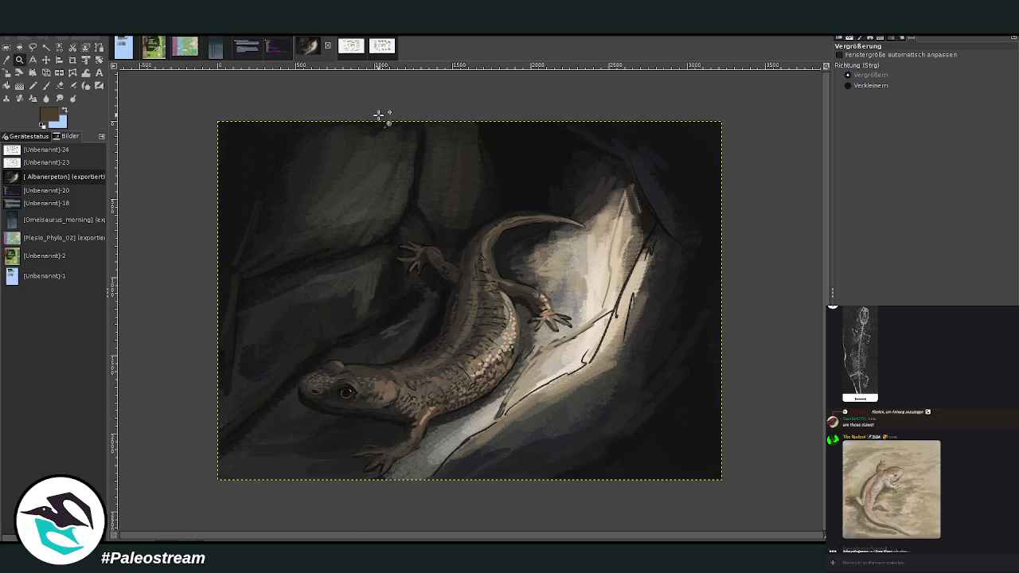
mouse_move(211, 117)
mouse_down()
mouse_move(717, 461)
mouse_move(739, 500)
mouse_up()
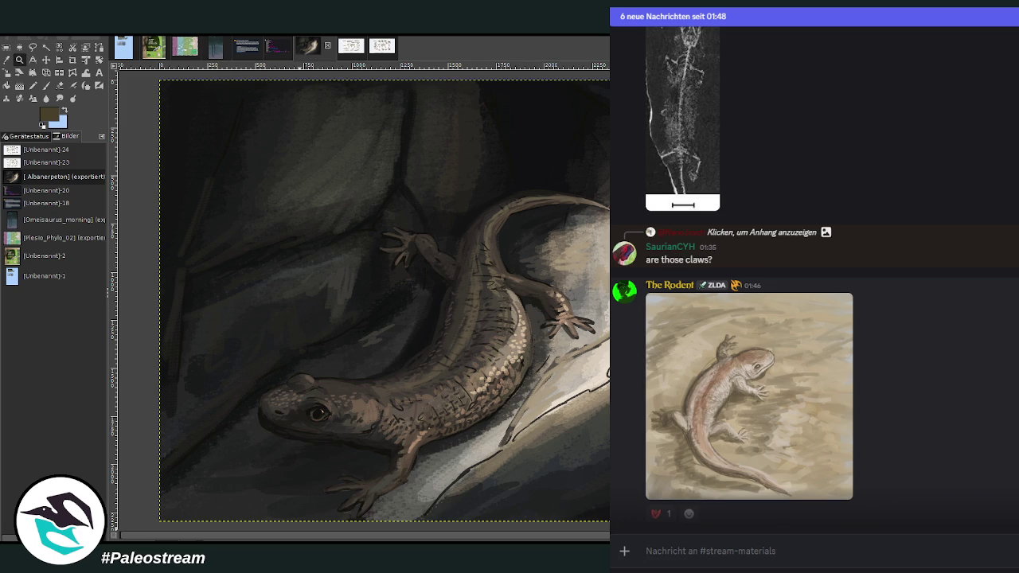
click(846, 358)
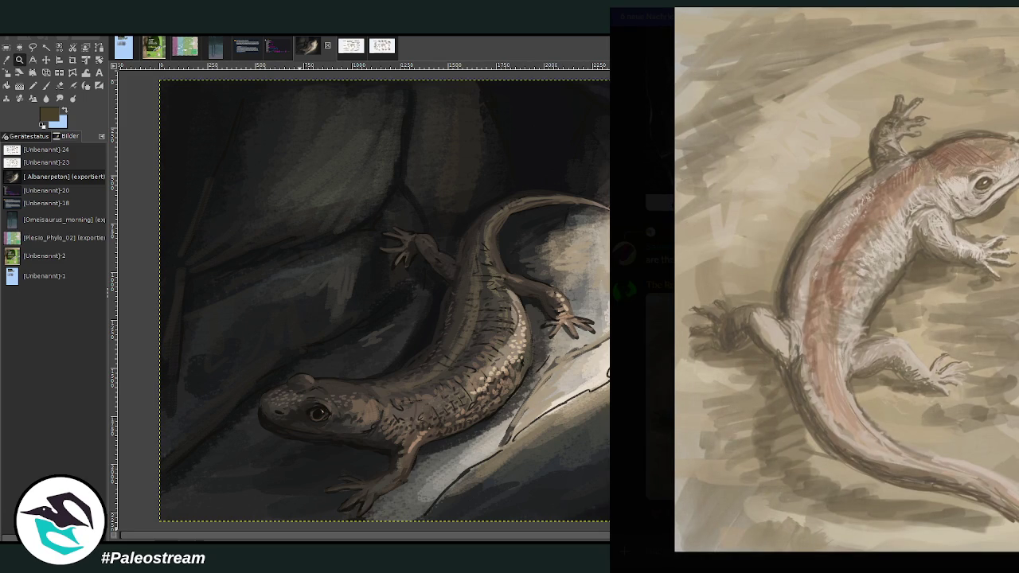
click(667, 375)
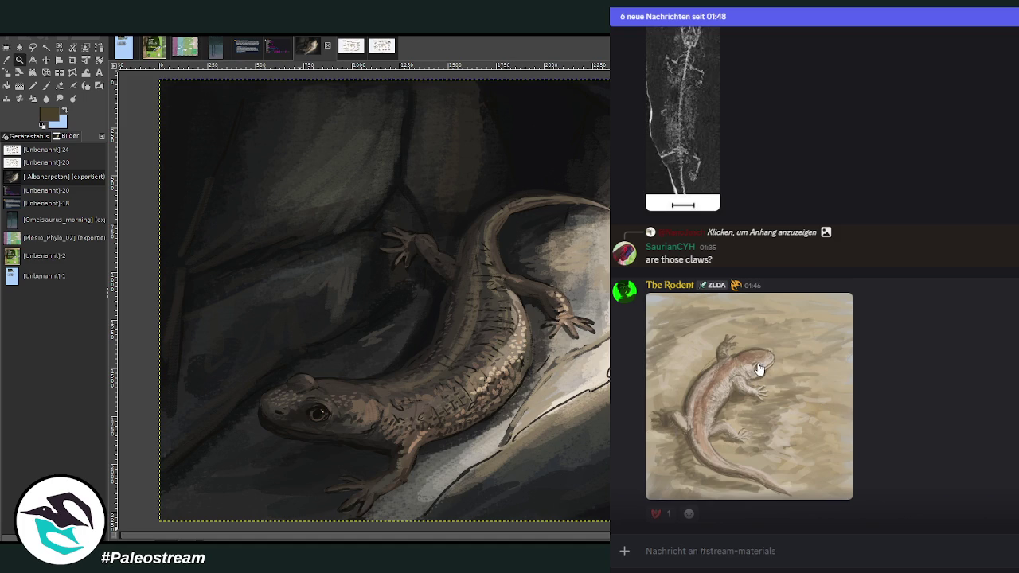
scroll(921, 428, down, 1)
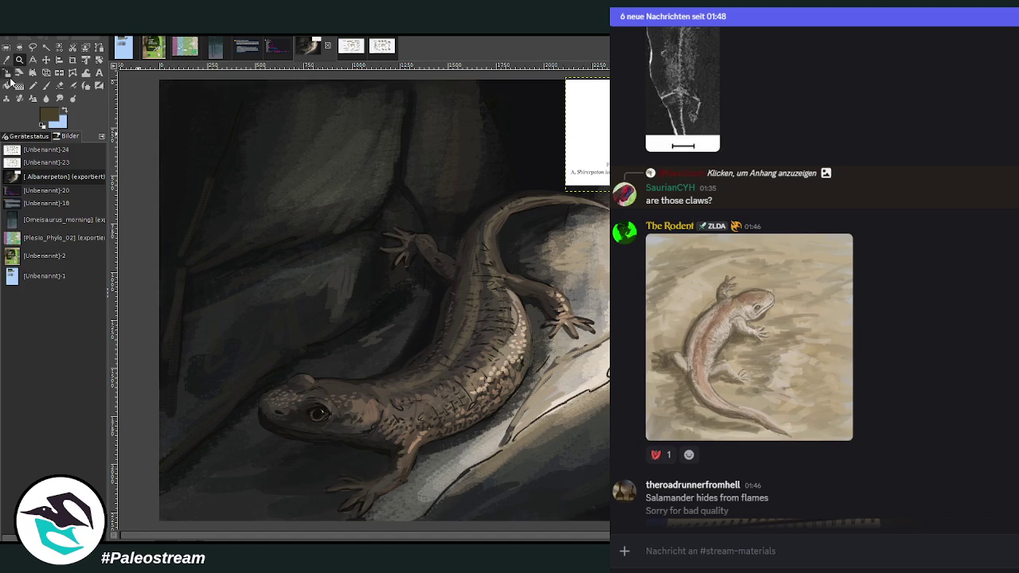
click(46, 60)
mouse_move(528, 109)
mouse_down()
mouse_move(381, 226)
mouse_move(237, 252)
mouse_up()
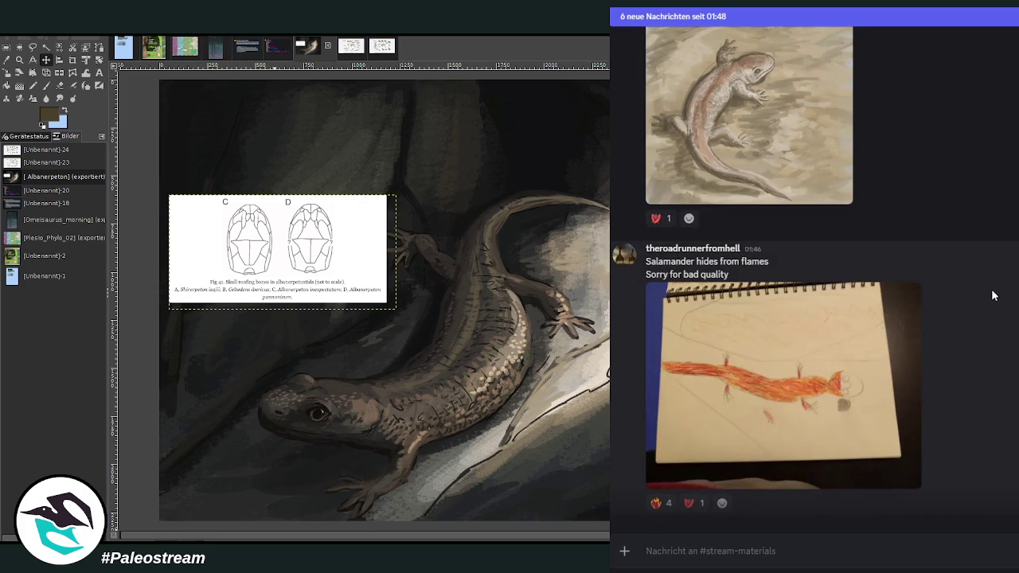
click(836, 334)
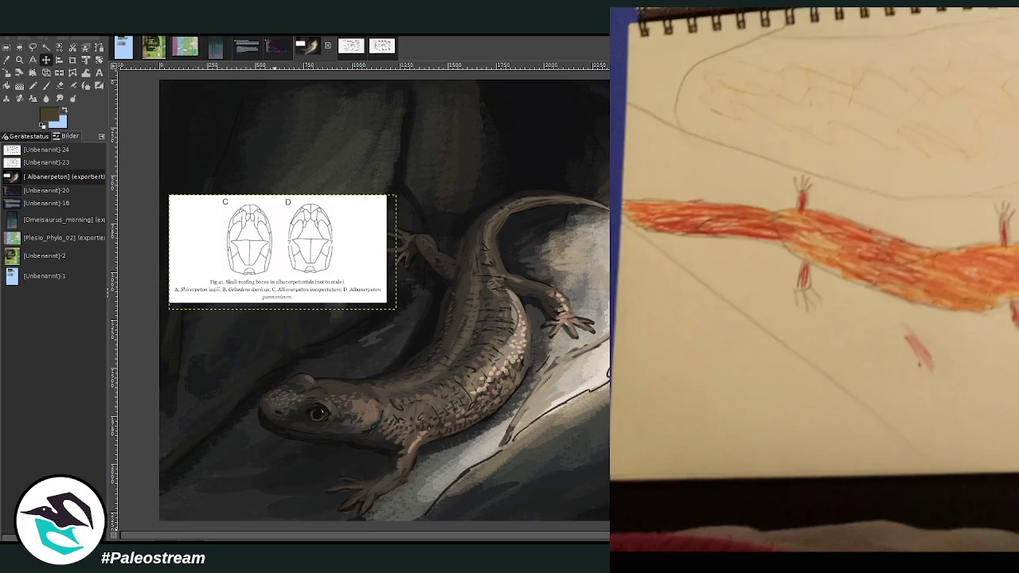
key(Escape)
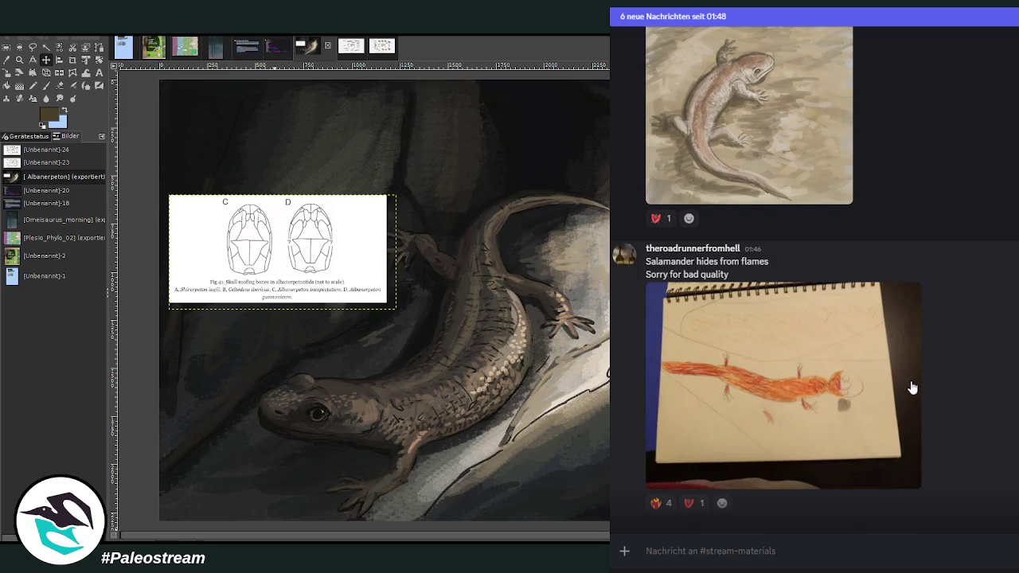
scroll(965, 365, down, 2)
scroll(979, 353, down, 1)
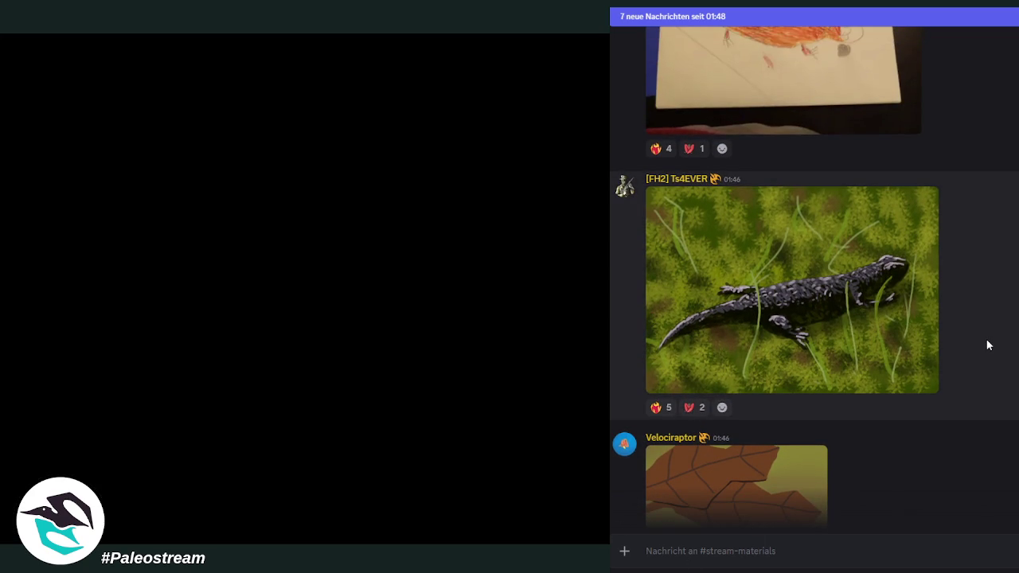
scroll(986, 343, down, 2)
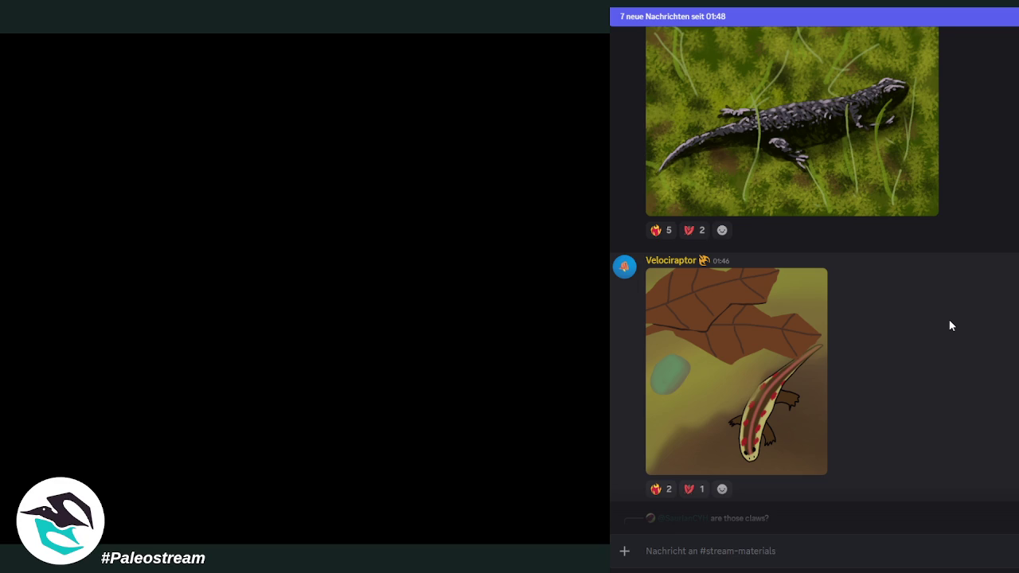
scroll(949, 325, down, 4)
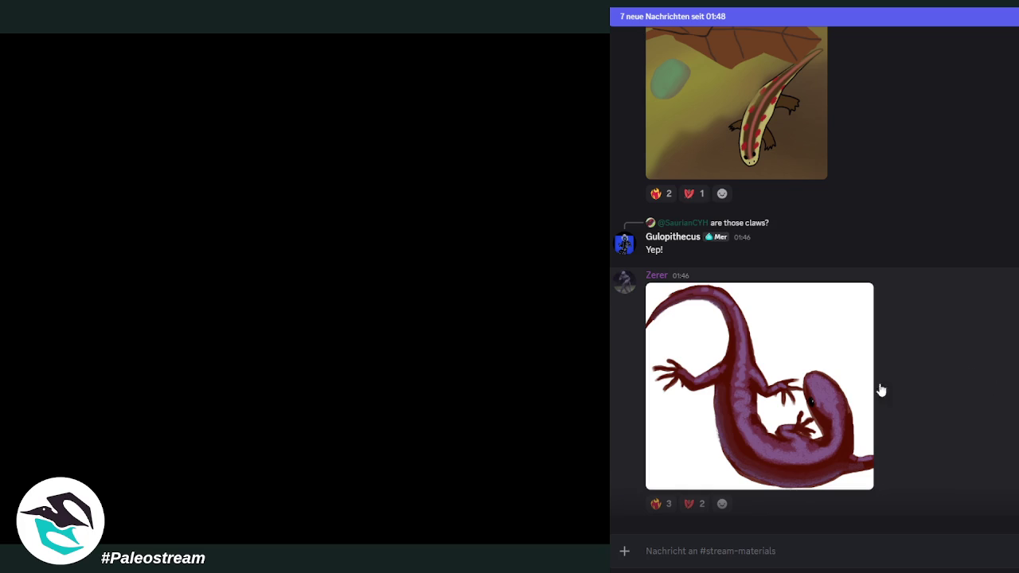
click(780, 416)
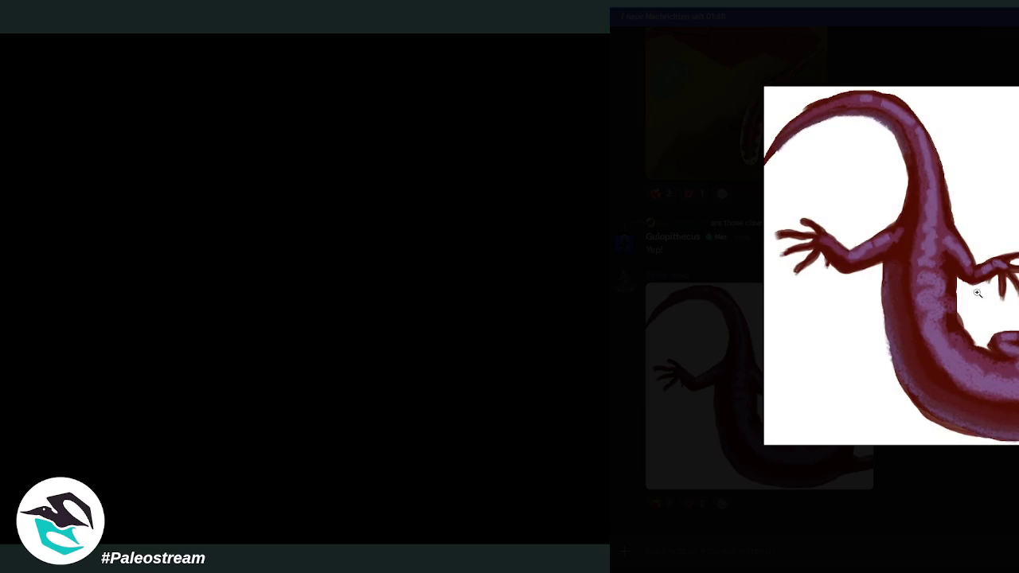
click(733, 417)
scroll(1017, 372, down, 3)
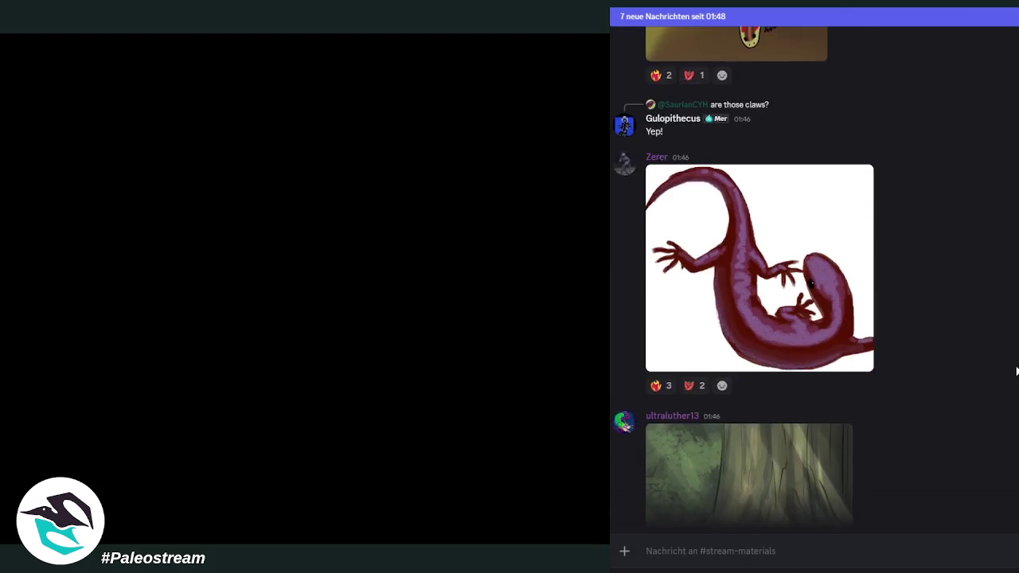
scroll(1017, 372, down, 3)
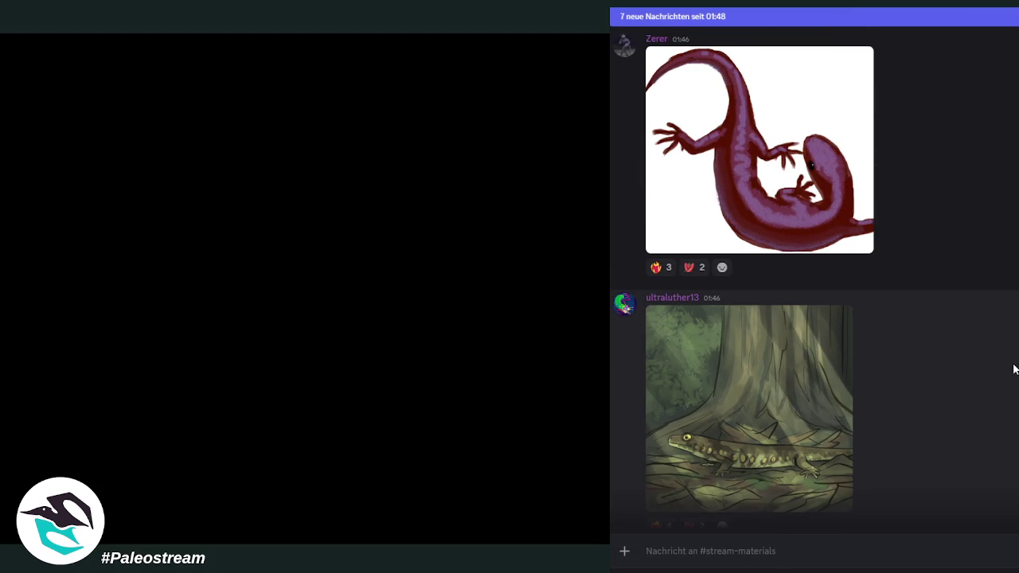
scroll(1016, 369, down, 2)
scroll(995, 364, up, 2)
click(690, 440)
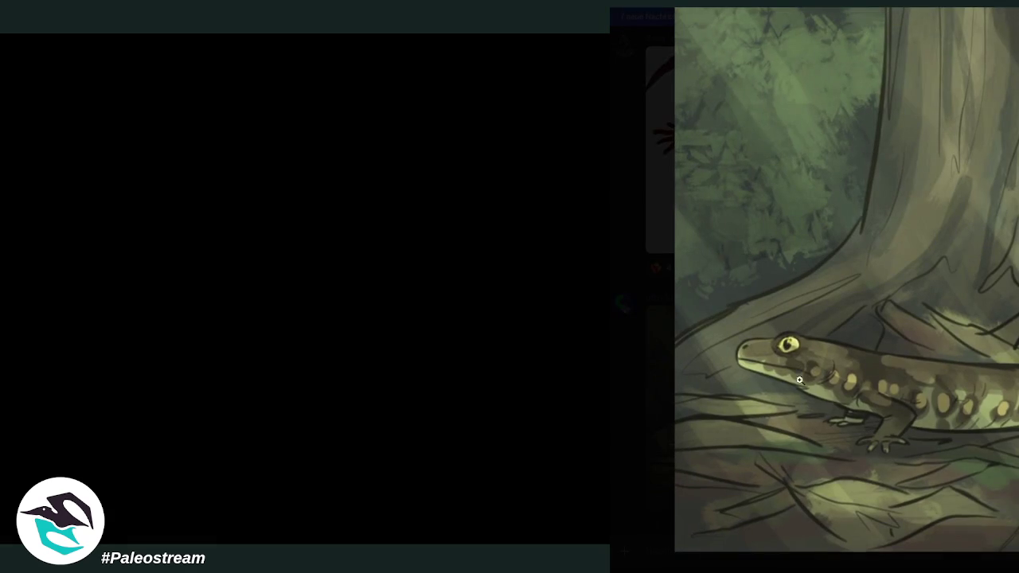
key(Escape)
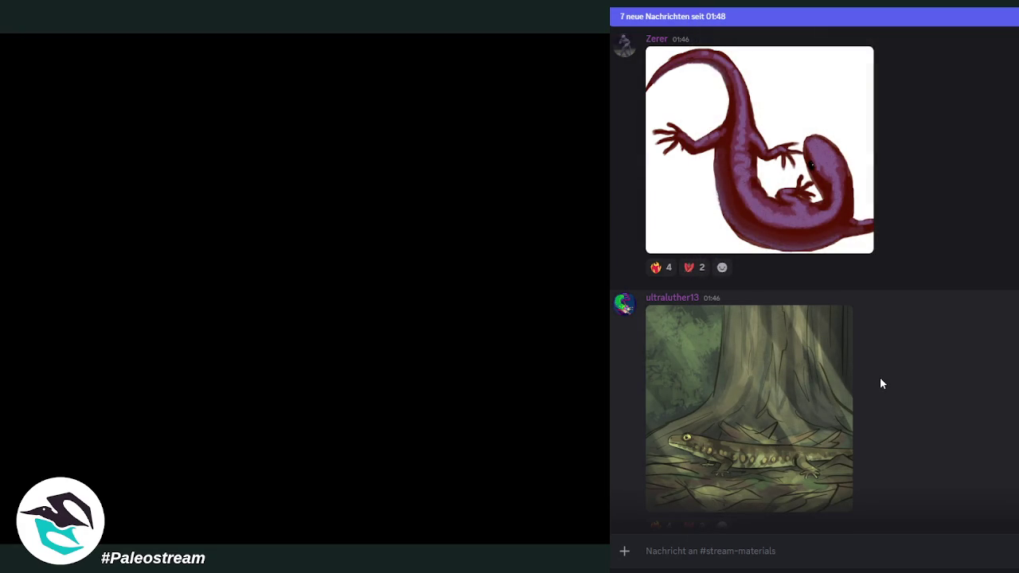
scroll(887, 374, down, 3)
scroll(989, 390, down, 2)
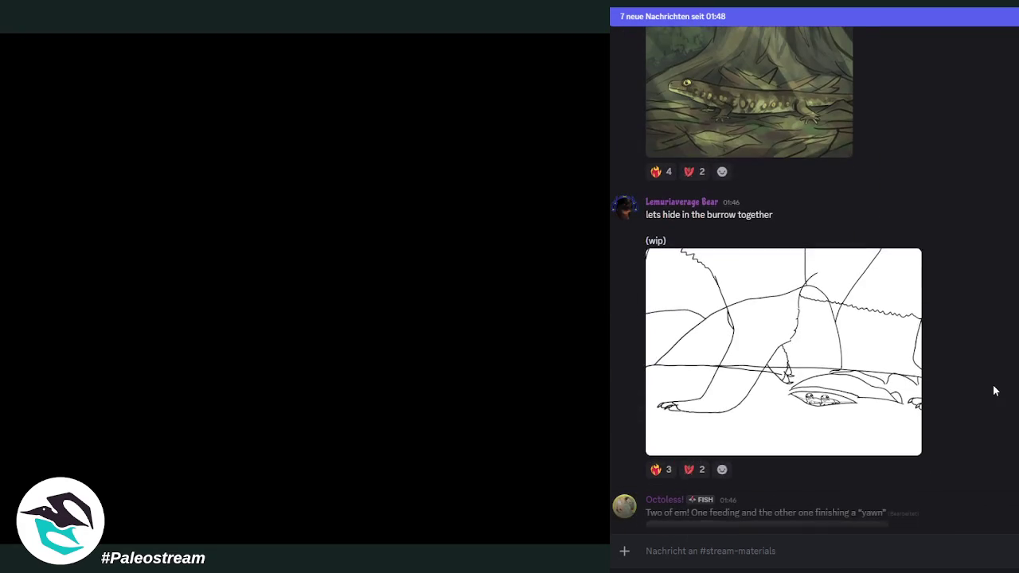
scroll(994, 391, up, 1)
scroll(991, 375, down, 1)
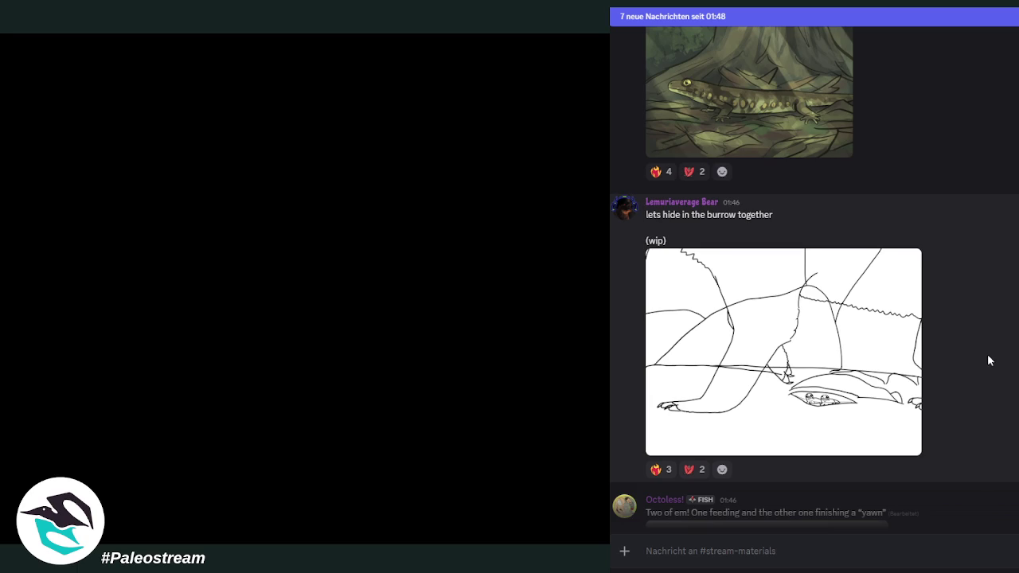
click(874, 357)
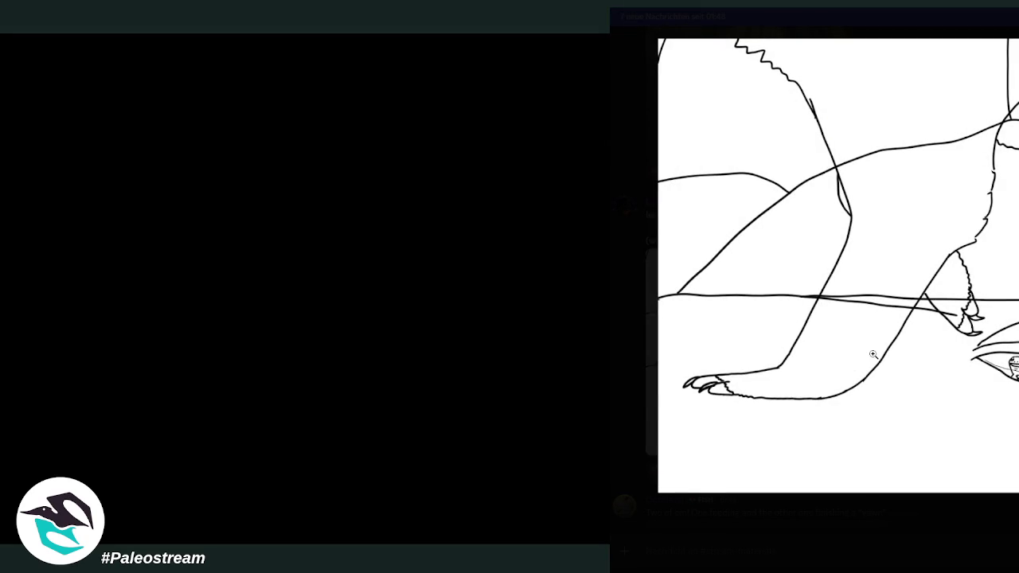
key(Escape)
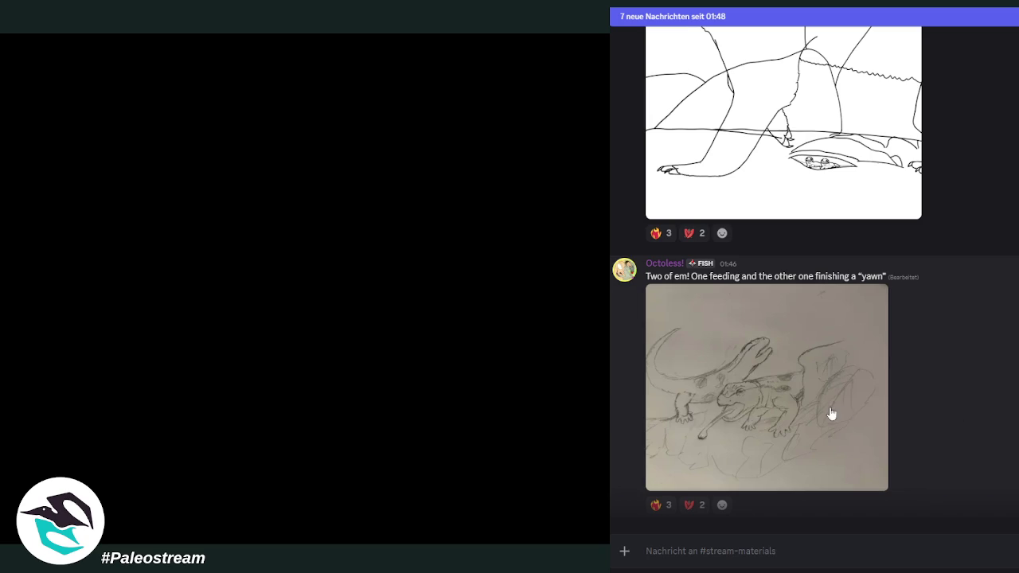
scroll(1011, 420, down, 3)
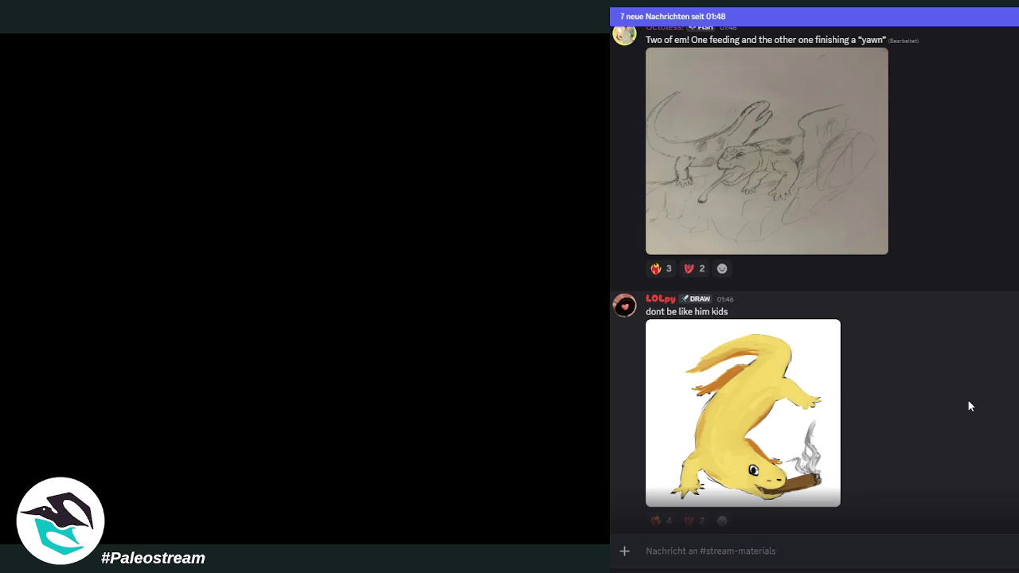
scroll(969, 394, down, 3)
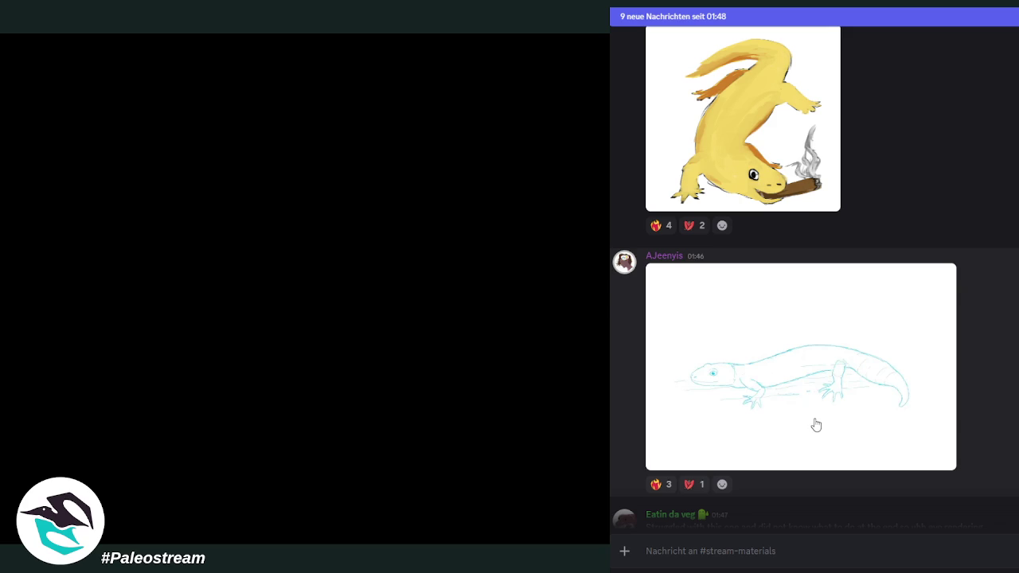
click(732, 378)
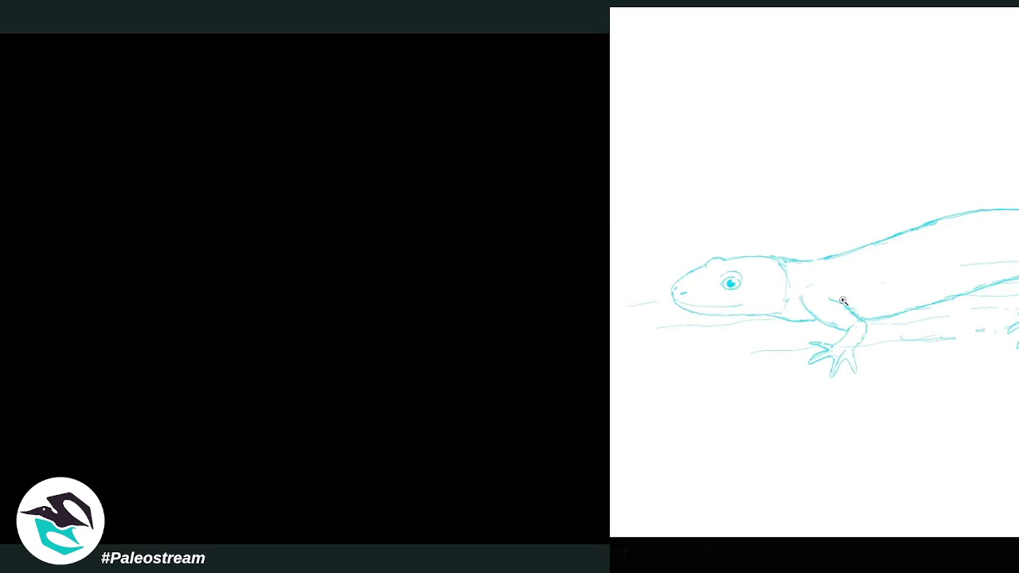
key(Escape)
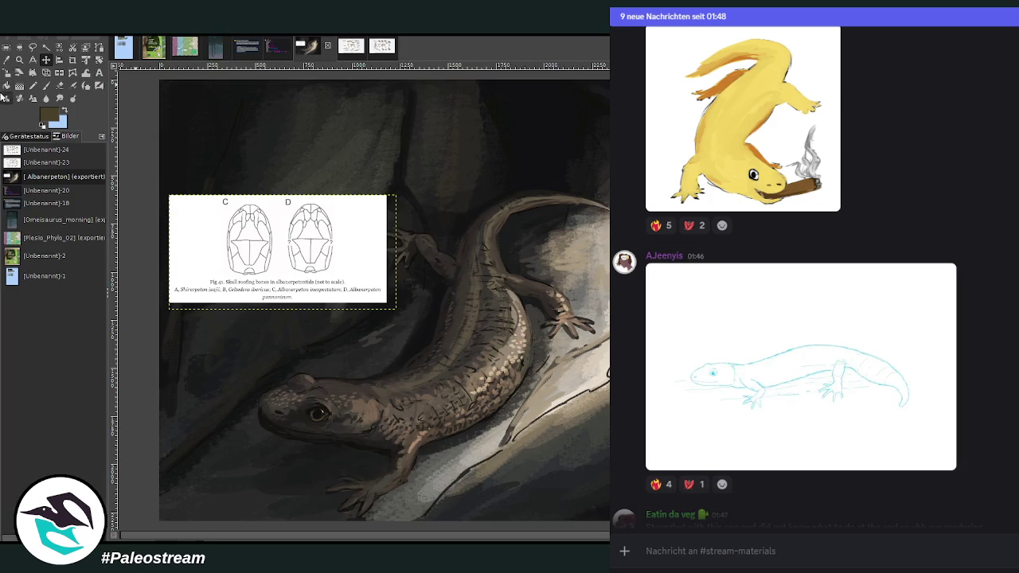
Step: Zoom in on the skull figure and paint a horizontal line and a loop on skull C
click(18, 60)
drag(188, 168, 397, 319)
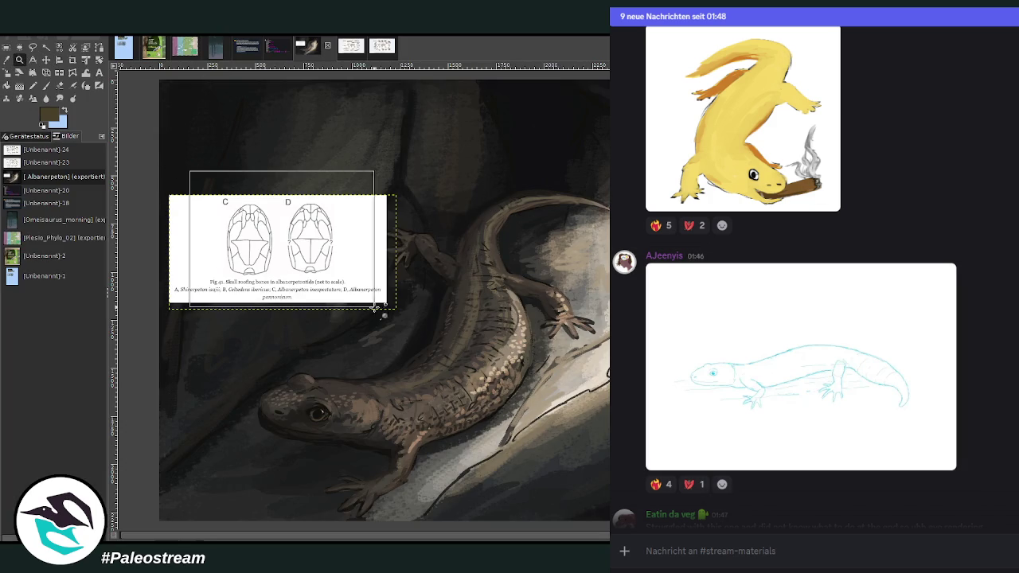
click(46, 85)
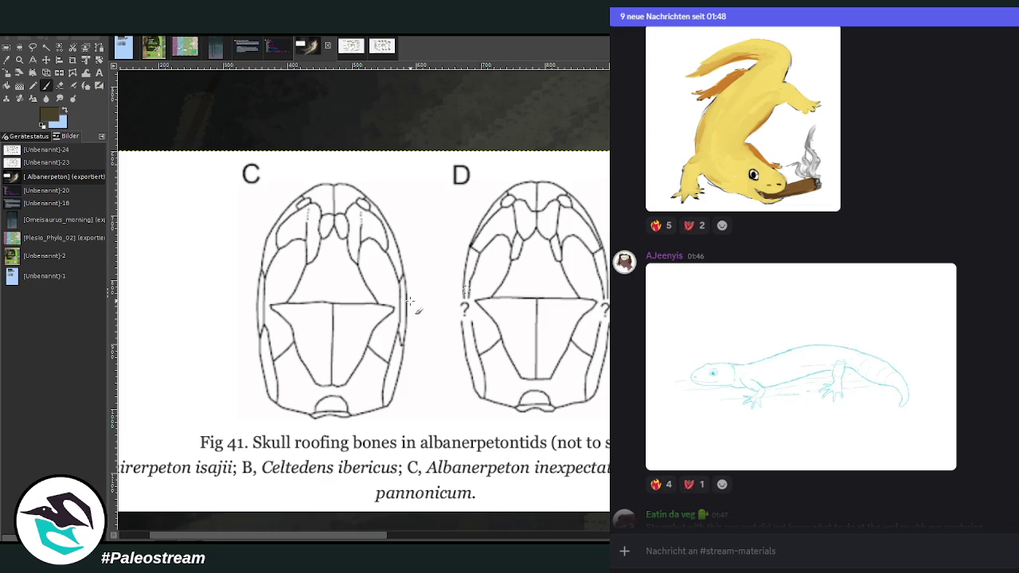
drag(231, 302, 443, 311)
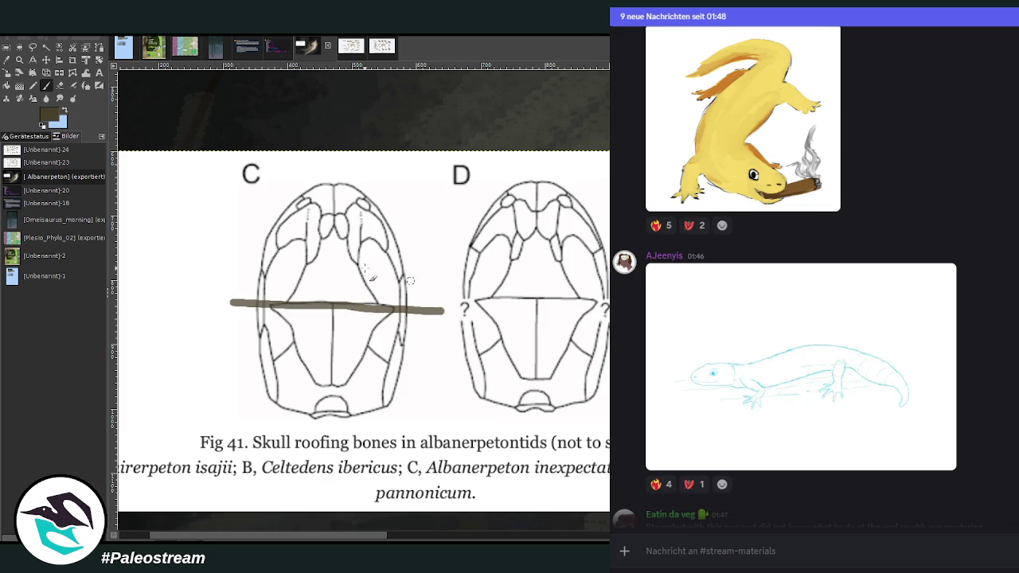
mouse_move(371, 301)
mouse_down()
mouse_move(402, 255)
mouse_move(348, 255)
mouse_move(355, 243)
mouse_up()
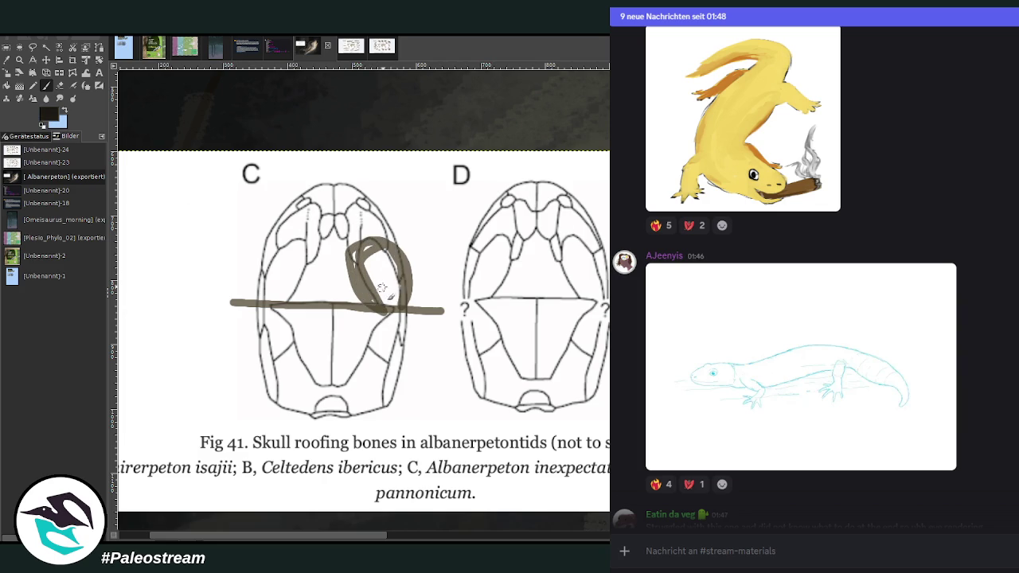
Step: Add a dark inner curve, short dashes and a bracket before D, darkening the line and dot
mouse_move(386, 291)
mouse_down()
mouse_move(360, 263)
mouse_move(404, 276)
mouse_move(359, 272)
mouse_move(409, 275)
mouse_move(382, 298)
mouse_move(382, 282)
mouse_move(402, 301)
mouse_move(390, 271)
mouse_move(407, 277)
mouse_move(405, 302)
mouse_move(391, 291)
mouse_move(393, 251)
mouse_move(405, 251)
mouse_move(374, 259)
mouse_up()
drag(208, 306, 285, 303)
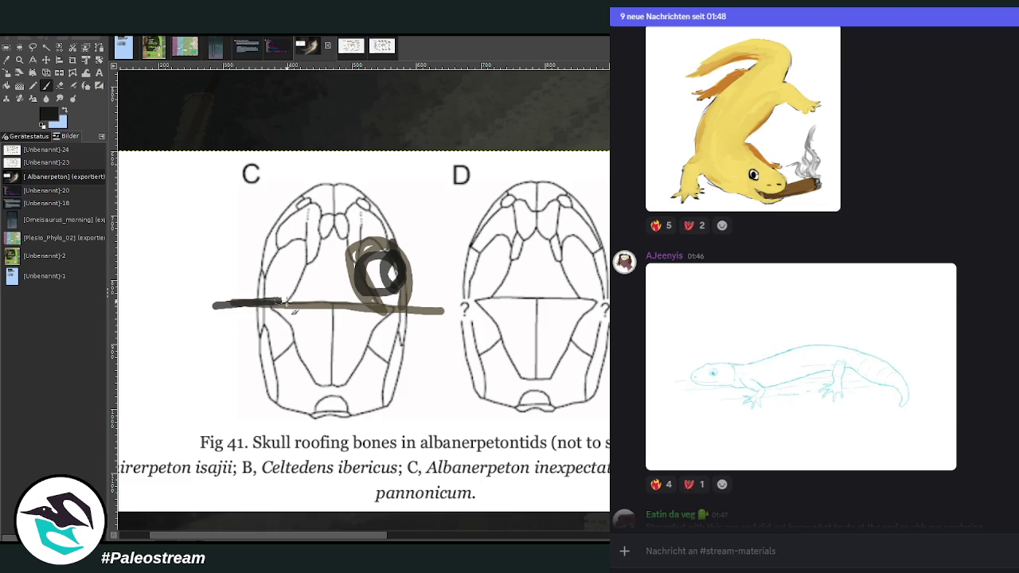
drag(427, 270, 438, 270)
mouse_move(415, 178)
mouse_down()
mouse_move(441, 178)
mouse_move(453, 362)
mouse_move(450, 406)
mouse_move(439, 420)
mouse_move(414, 413)
mouse_up()
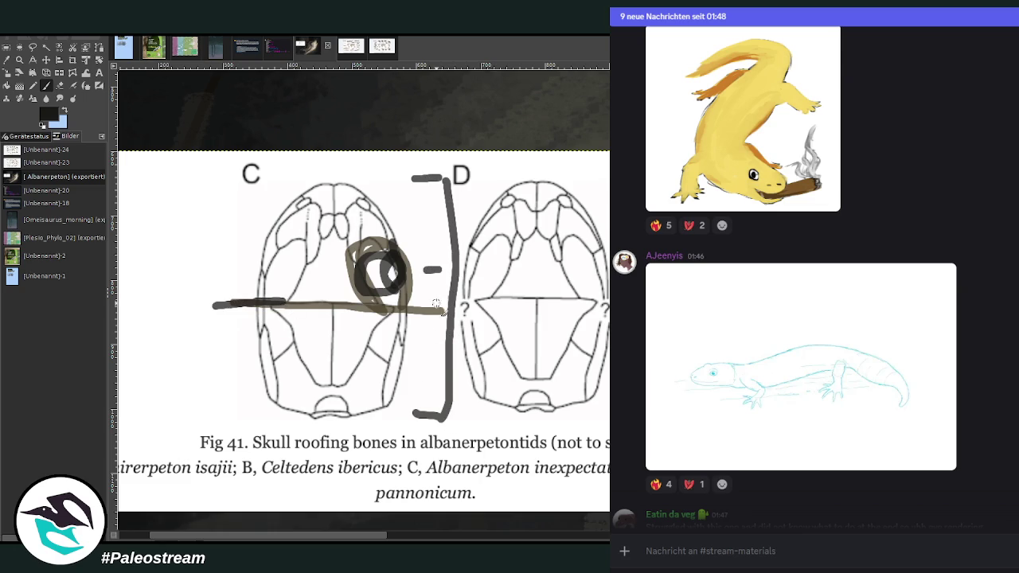
drag(451, 310, 428, 310)
click(365, 203)
drag(412, 414, 445, 411)
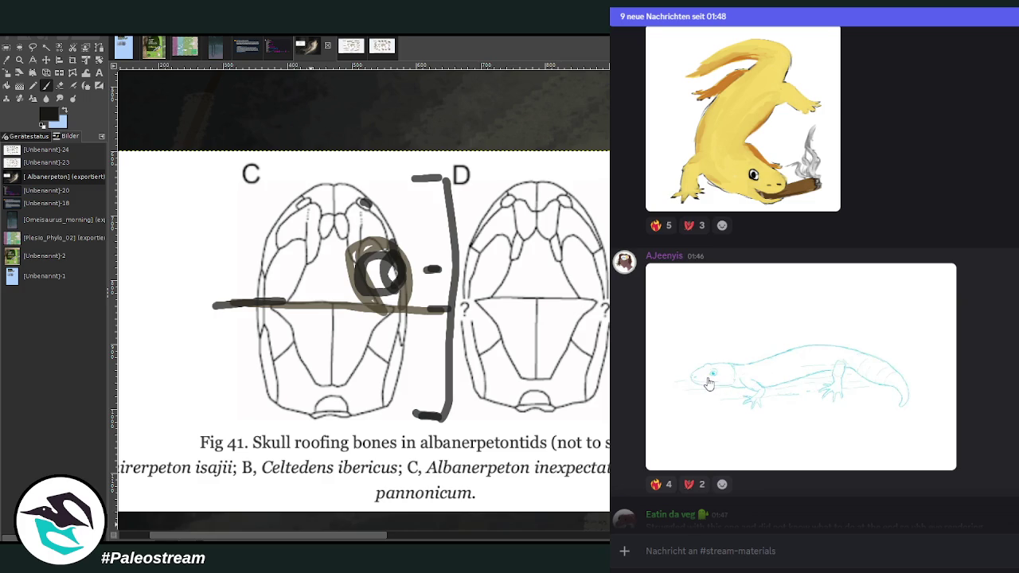
scroll(709, 384, down, 4)
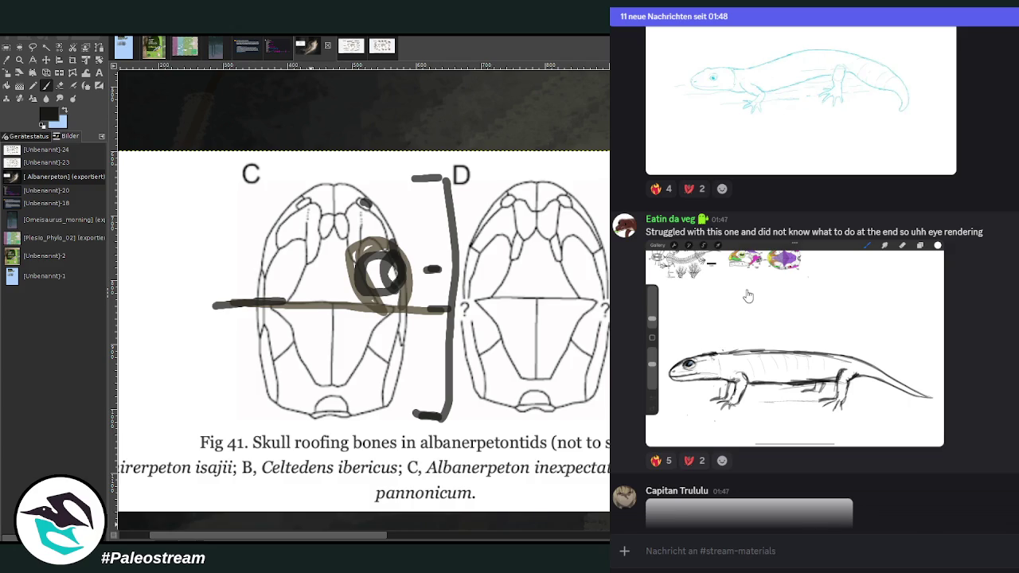
Step: Scroll the #stream-materials chat down to the pink salamander drawing and the following post
scroll(1008, 372, down, 3)
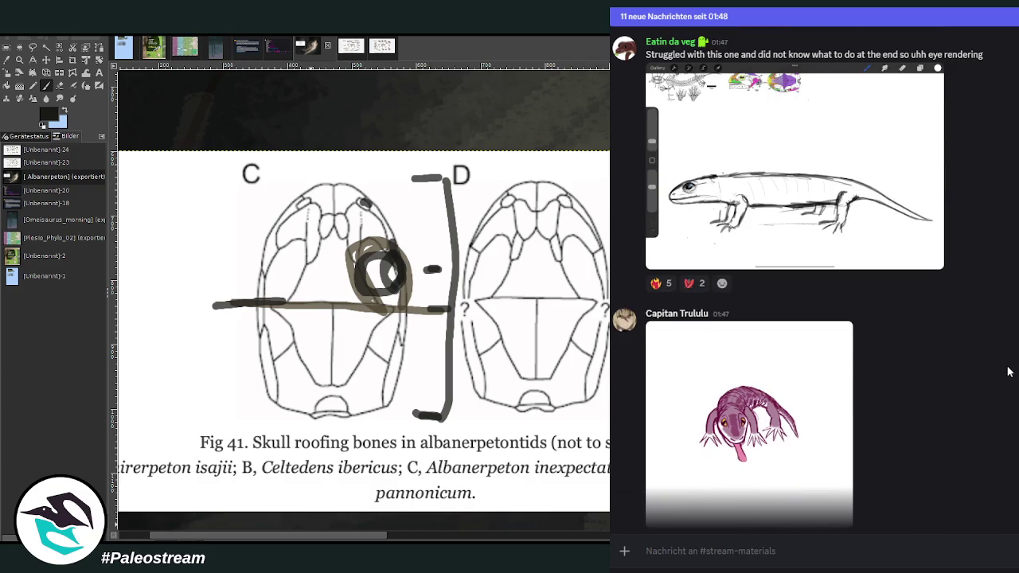
scroll(942, 364, down, 2)
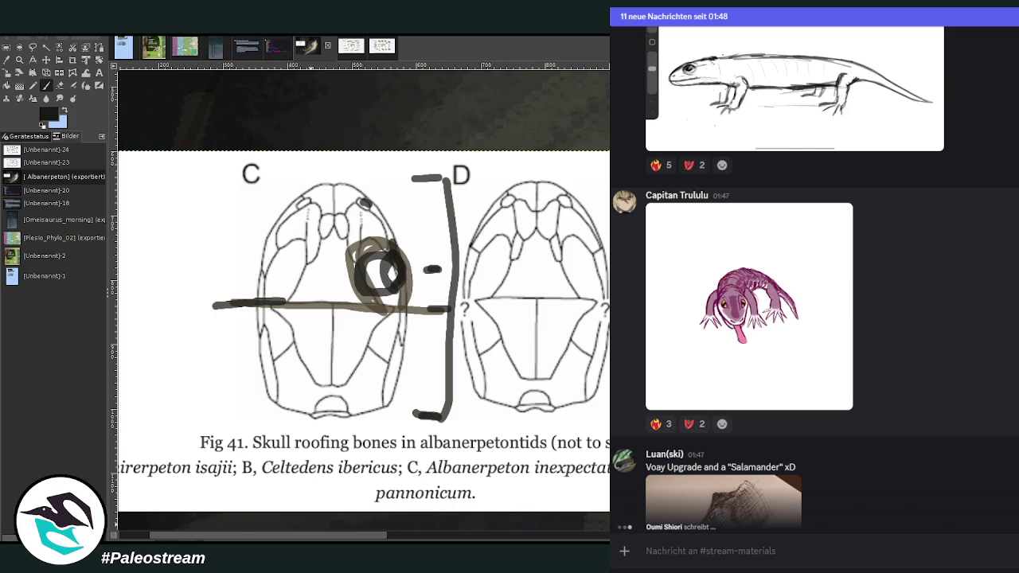
Step: View the crocodile-and-salamander ink drawing at full size, close it, and scroll further down
scroll(996, 348, down, 5)
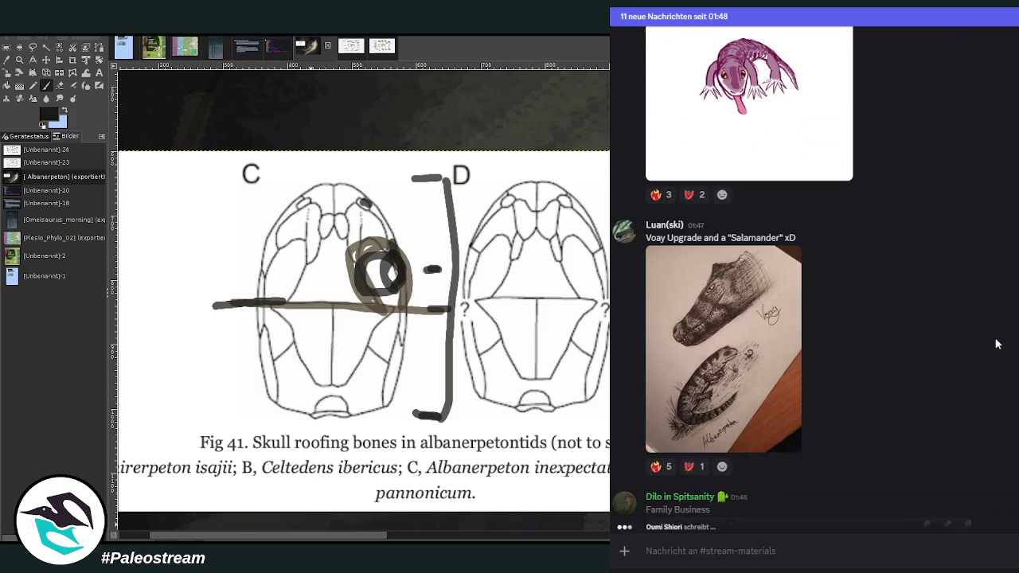
click(732, 389)
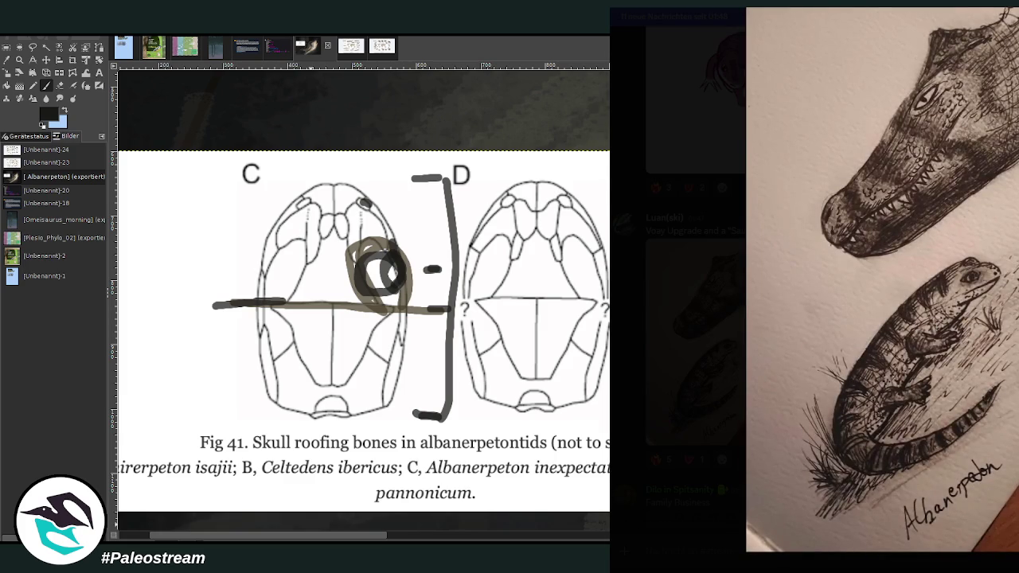
key(Escape)
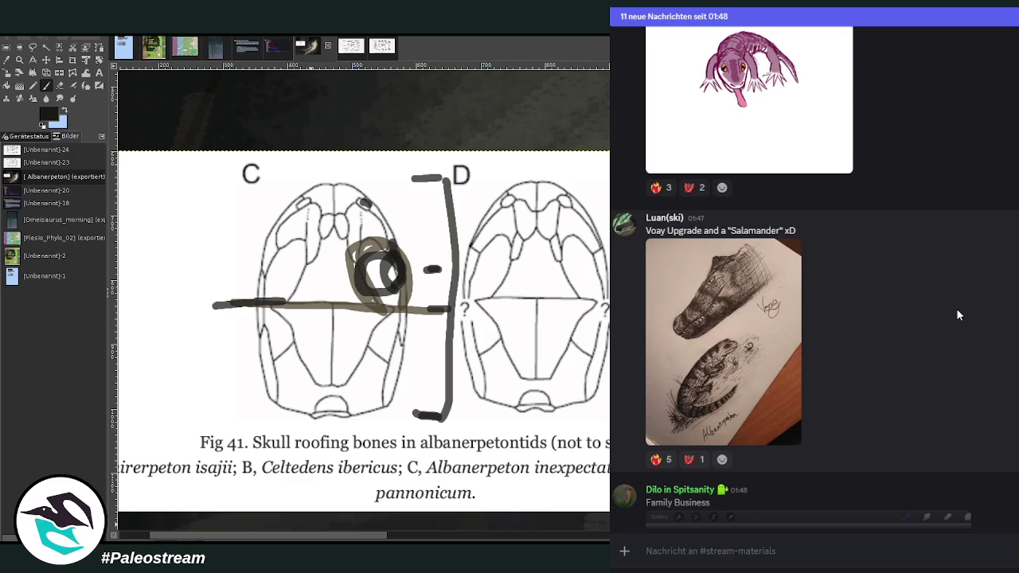
scroll(962, 310, down, 5)
Step: Enlarge the Family Business salamander drawing, zoom into its head and front legs, then close it
scroll(987, 309, down, 1)
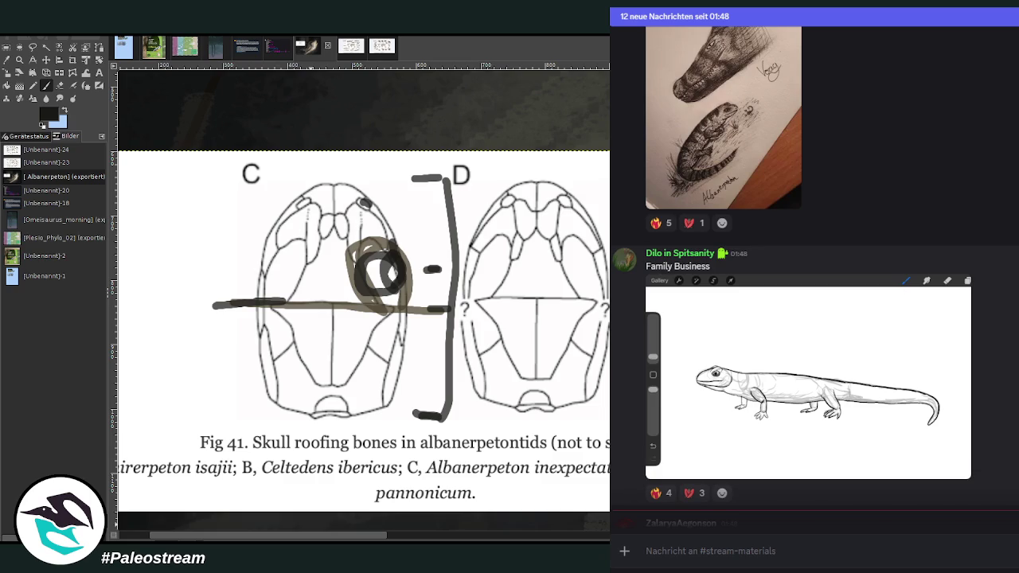
click(849, 373)
click(867, 368)
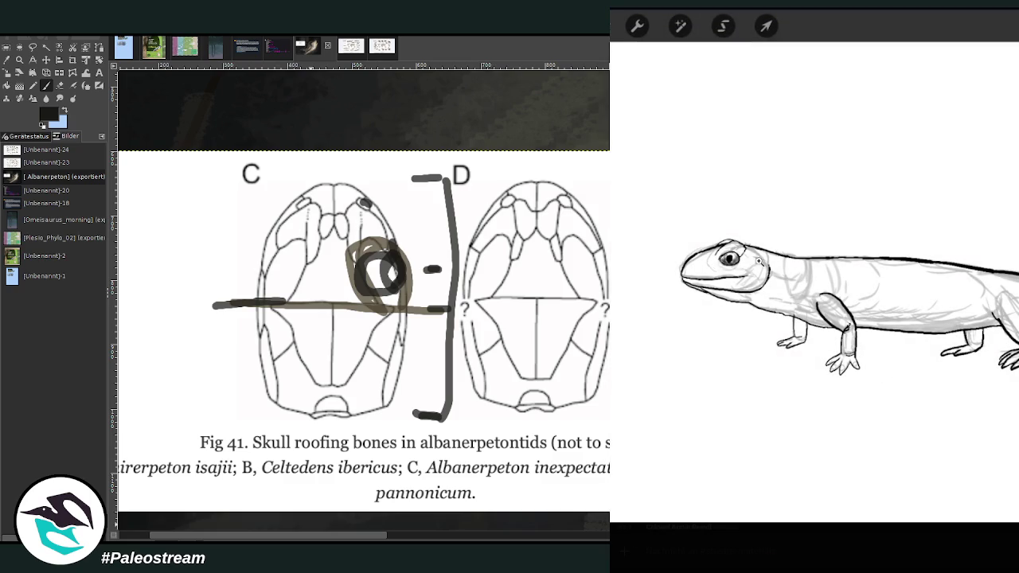
key(Escape)
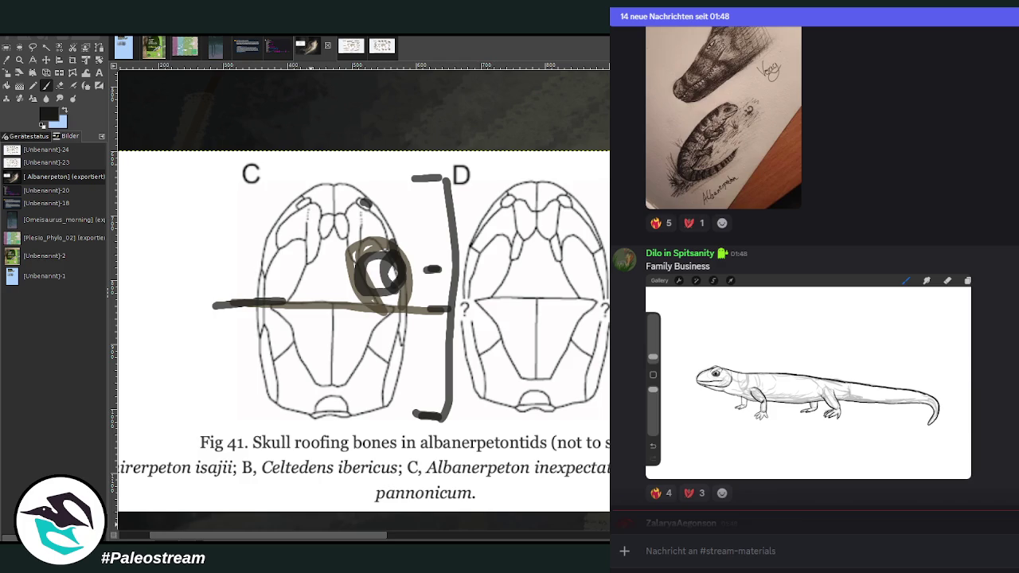
Step: Scroll to the green-headed pencil lizard drawing and view it enlarged twice
scroll(993, 337, down, 2)
scroll(992, 336, down, 2)
scroll(992, 337, down, 1)
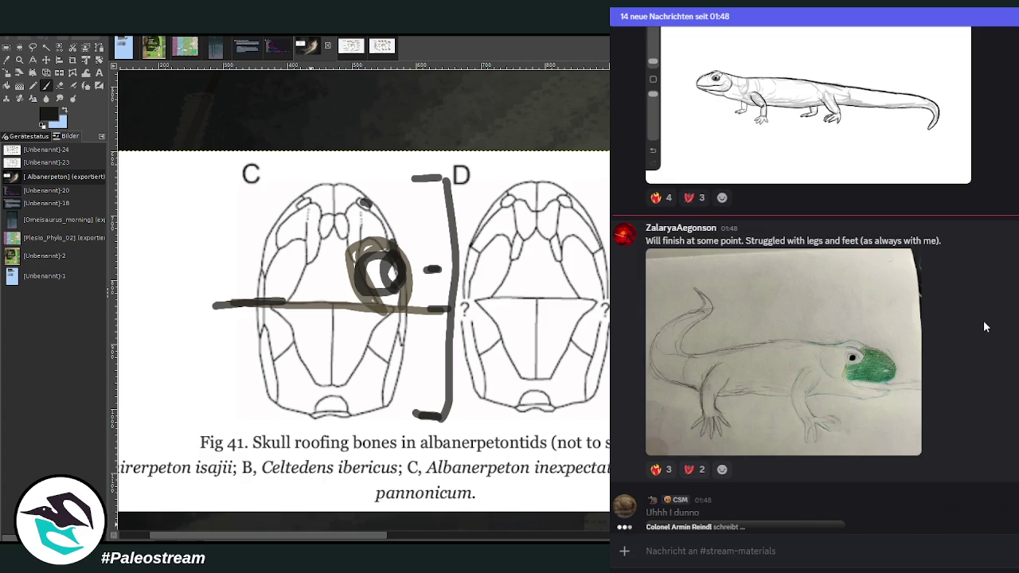
click(850, 429)
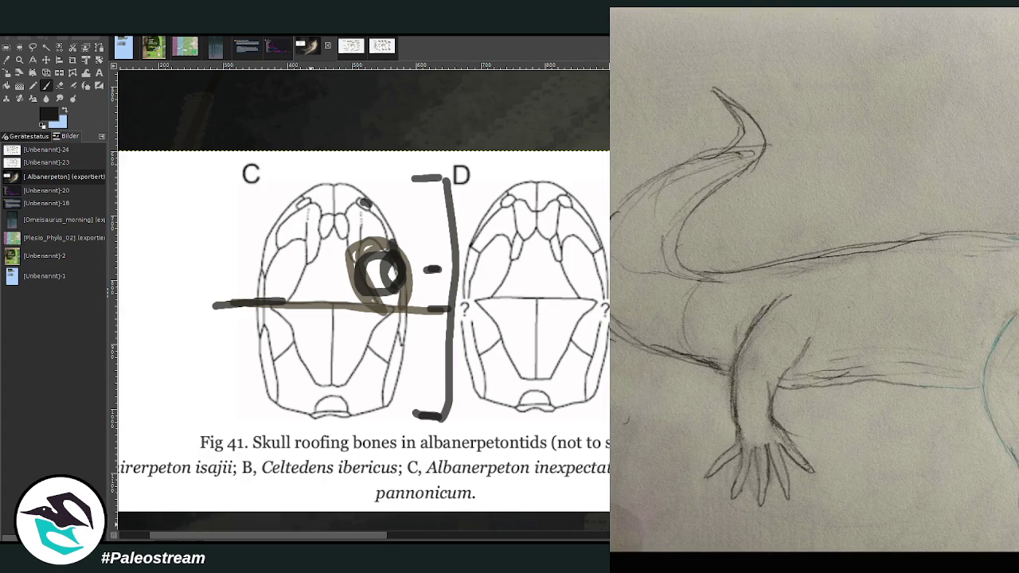
key(Escape)
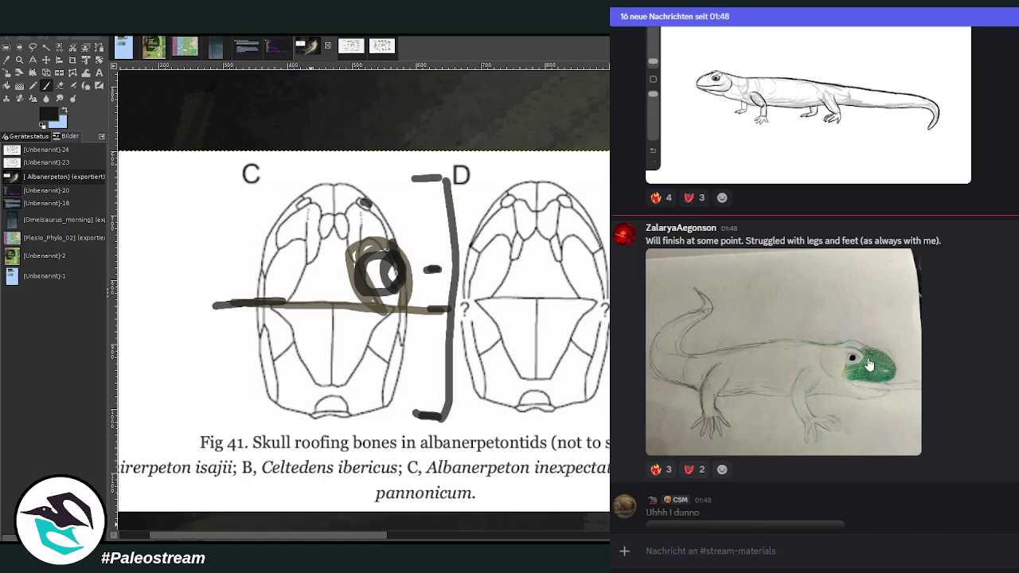
click(869, 363)
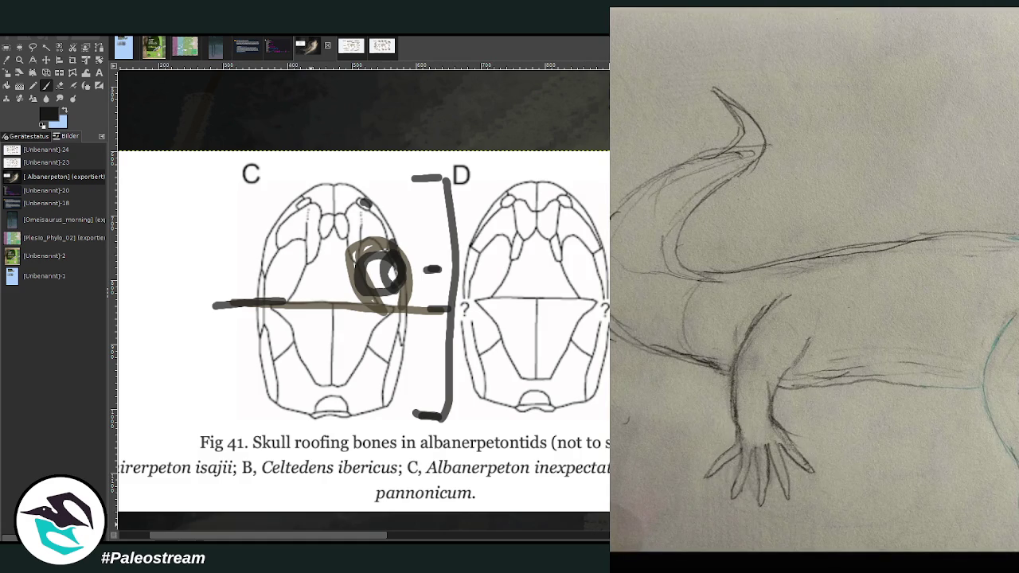
key(Escape)
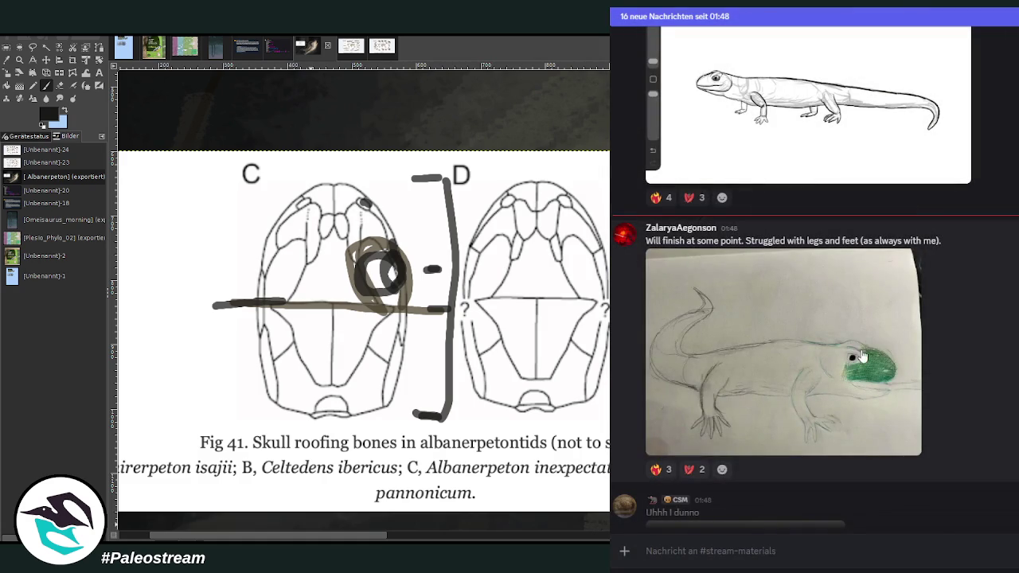
Step: View the 'Uhhh I dunno' pencil Albanerpeton sketch enlarged, then close it
scroll(999, 372, down, 3)
scroll(999, 370, down, 1)
scroll(998, 368, up, 1)
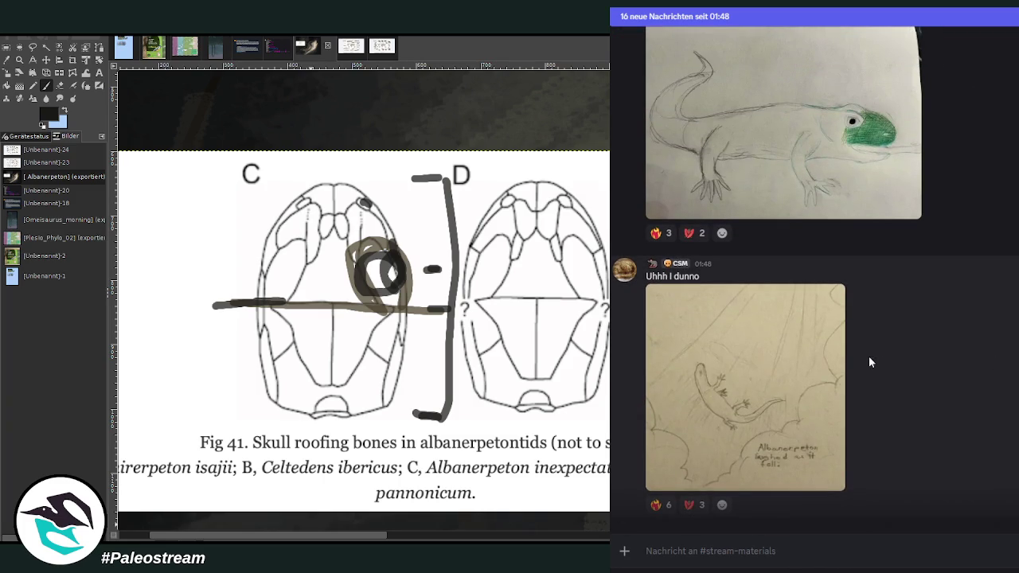
click(841, 361)
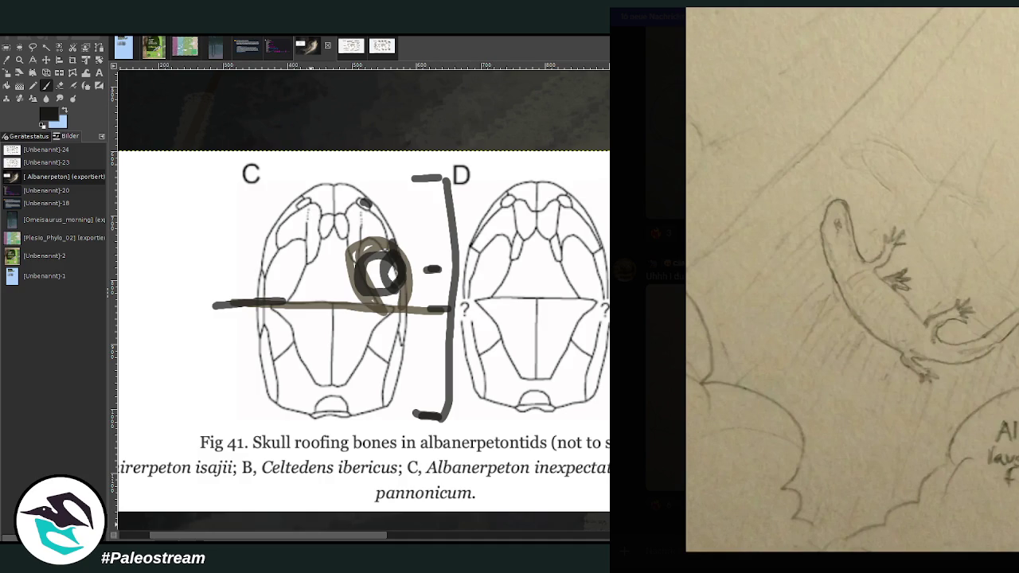
key(Escape)
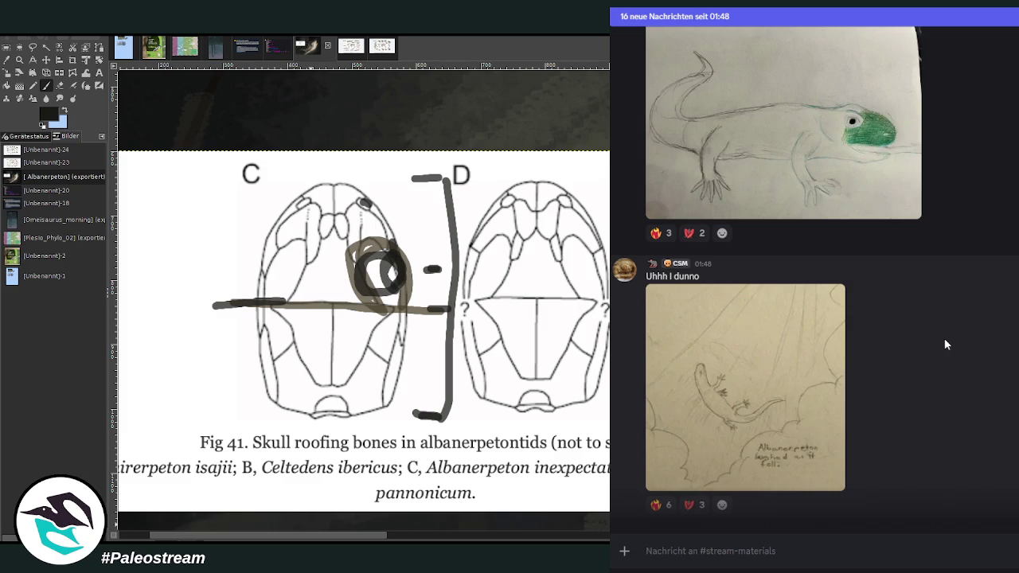
Step: Preview the yellow bananerpeton salamander drawing enlarged twice, then return to the chat
scroll(944, 338, down, 3)
scroll(944, 338, down, 3)
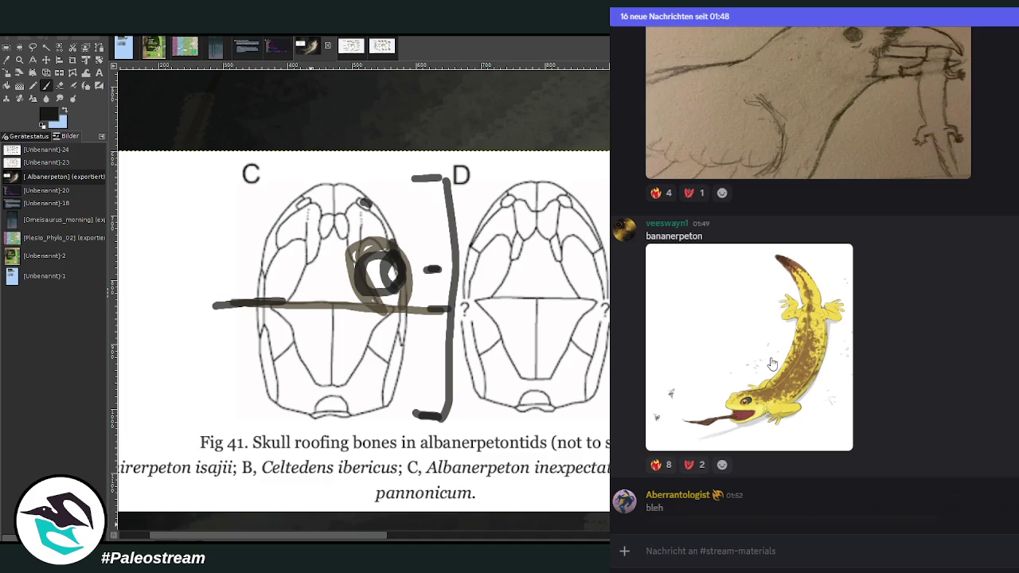
click(762, 408)
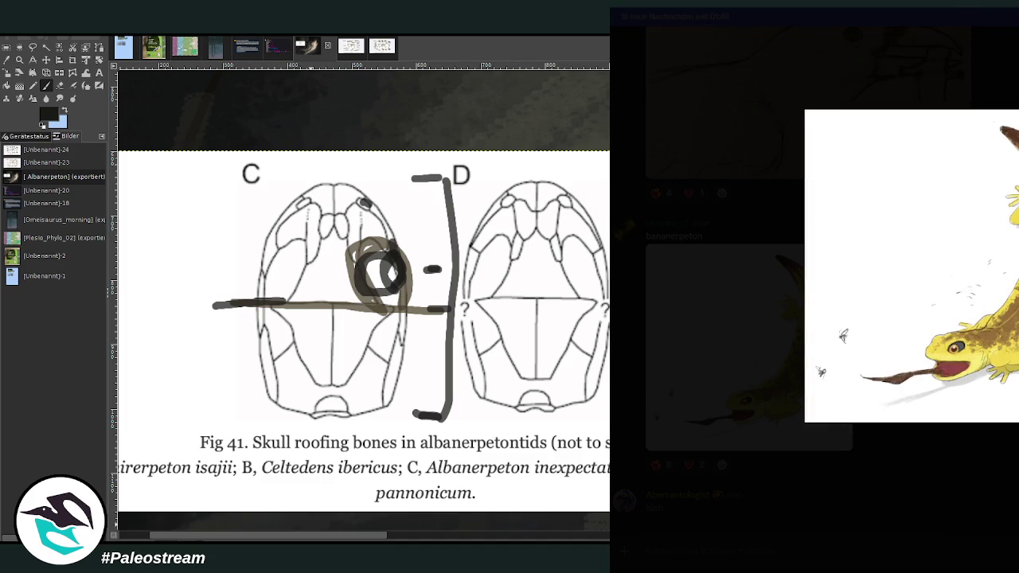
click(797, 426)
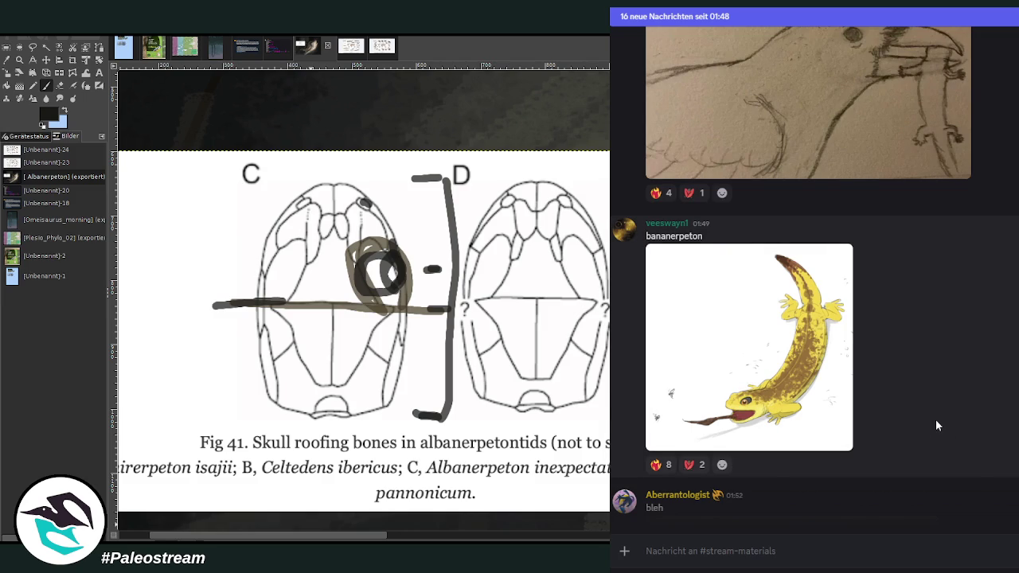
click(680, 422)
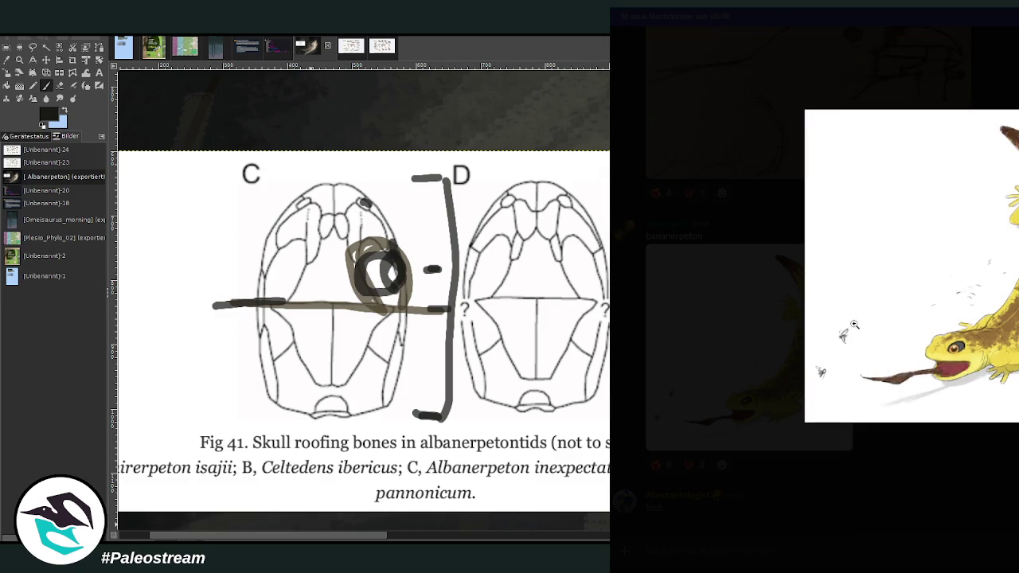
key(Escape)
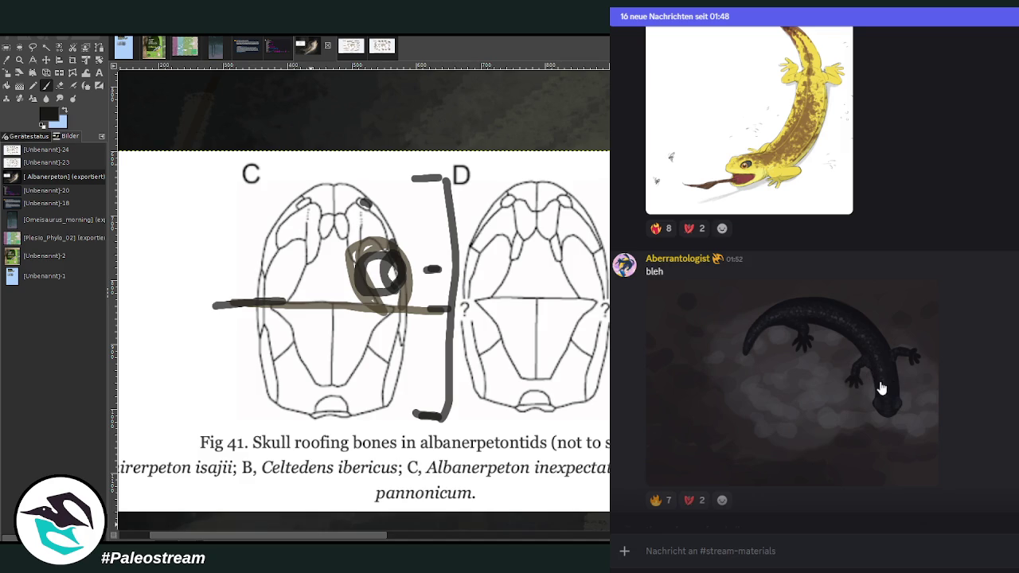
Step: View the black 'bleh' salamander picture enlarged twice
click(901, 396)
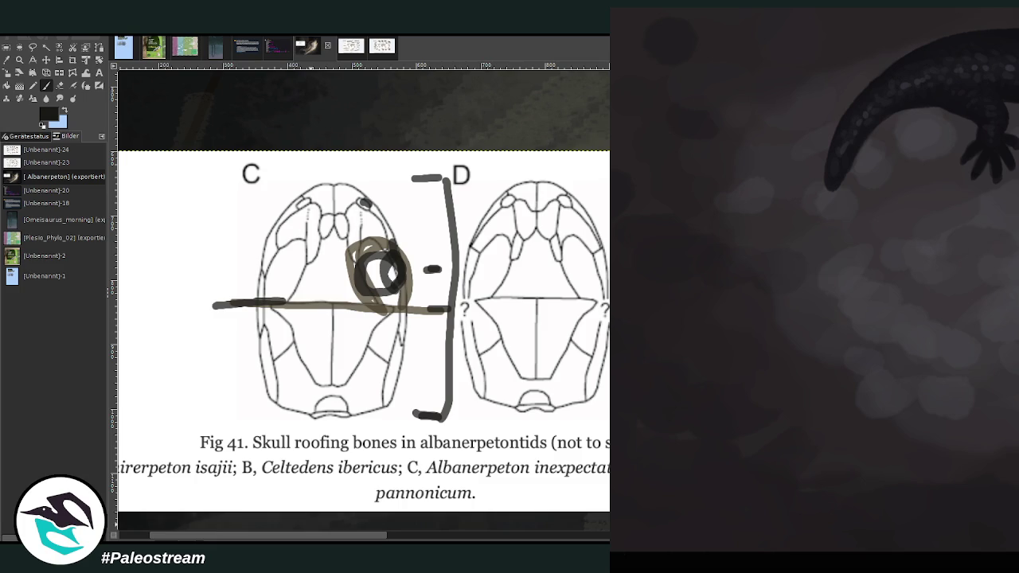
key(Escape)
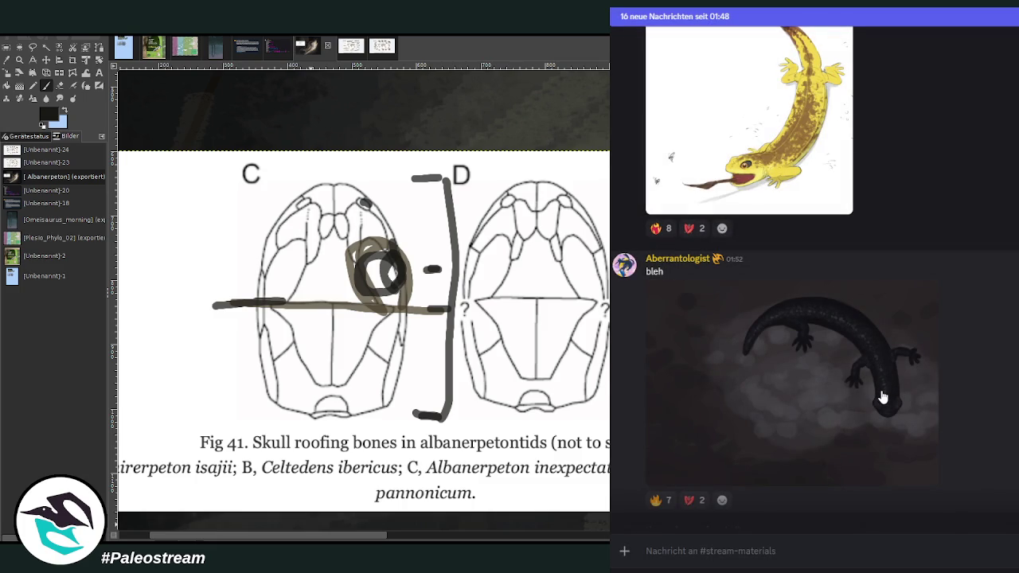
click(847, 301)
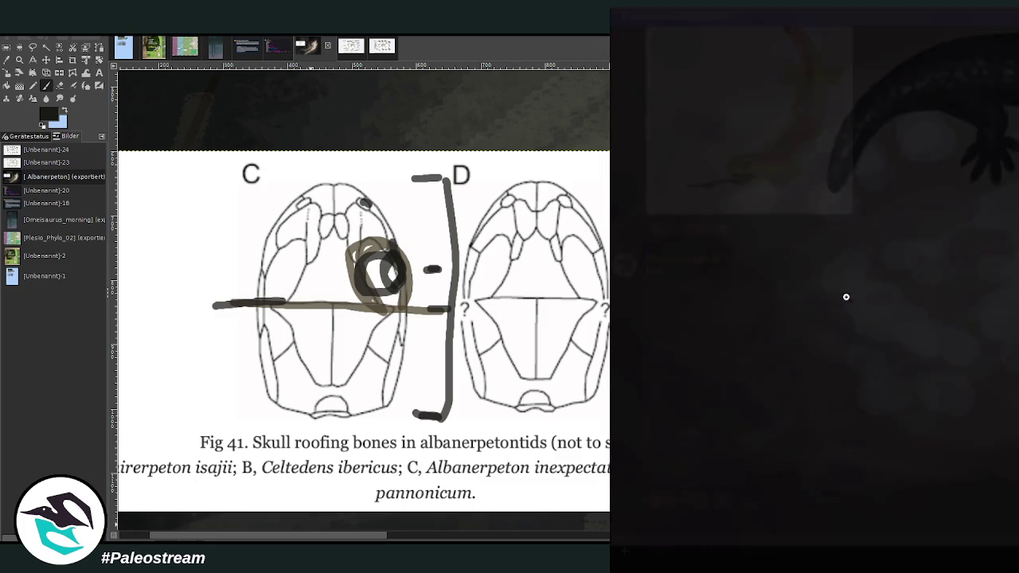
key(Escape)
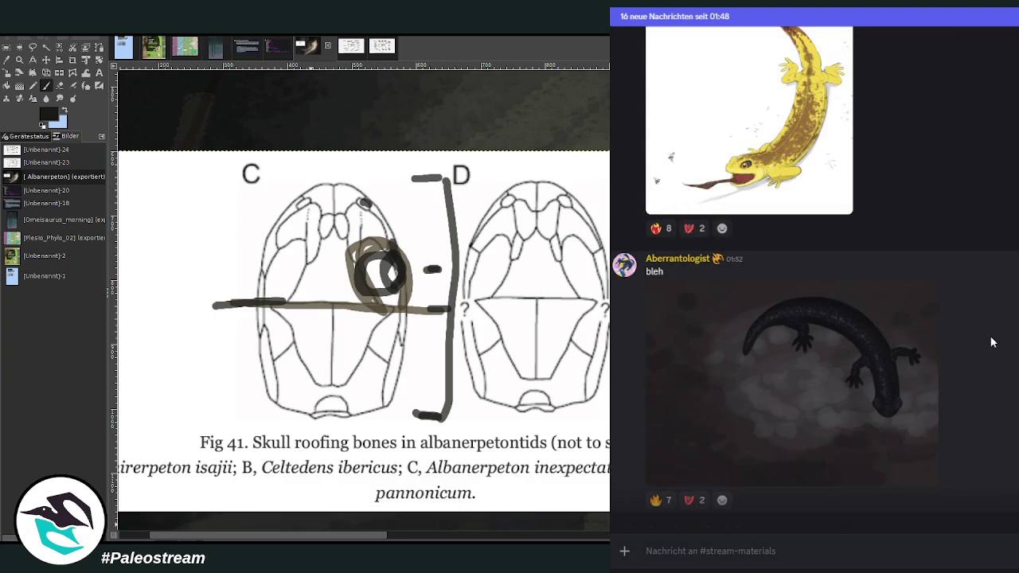
Step: Enlarge the lizard-on-grass painting, zooming in on the feet and back out
scroll(993, 342, down, 3)
scroll(995, 342, down, 2)
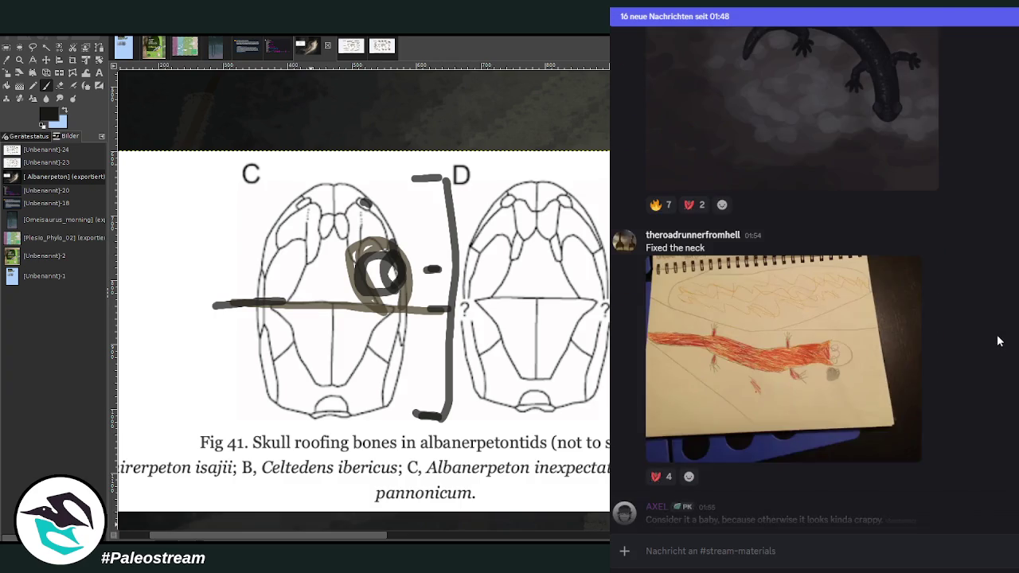
scroll(996, 341, up, 2)
scroll(998, 340, down, 2)
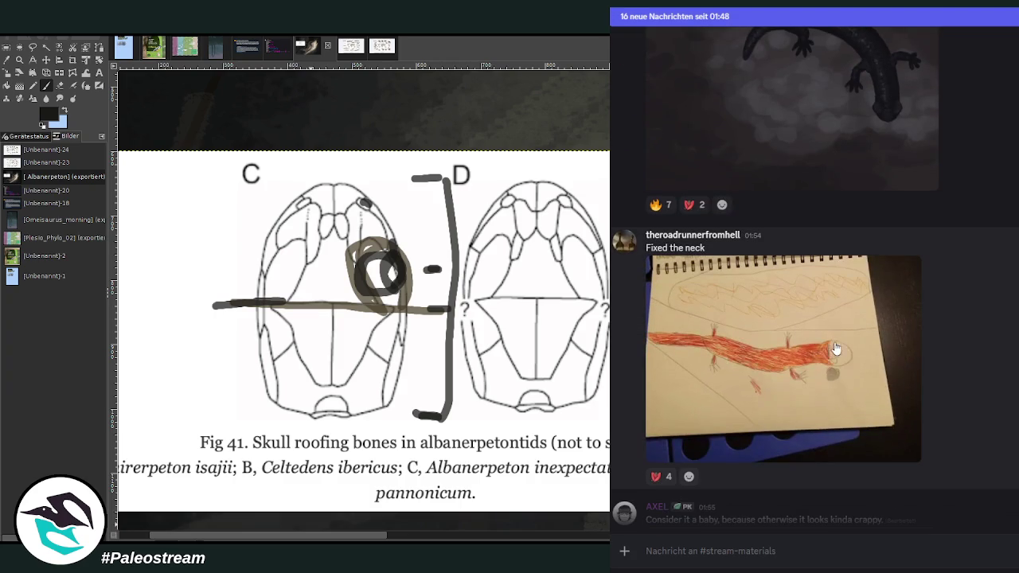
scroll(991, 333, down, 2)
scroll(990, 331, down, 1)
scroll(989, 330, down, 2)
scroll(990, 329, up, 1)
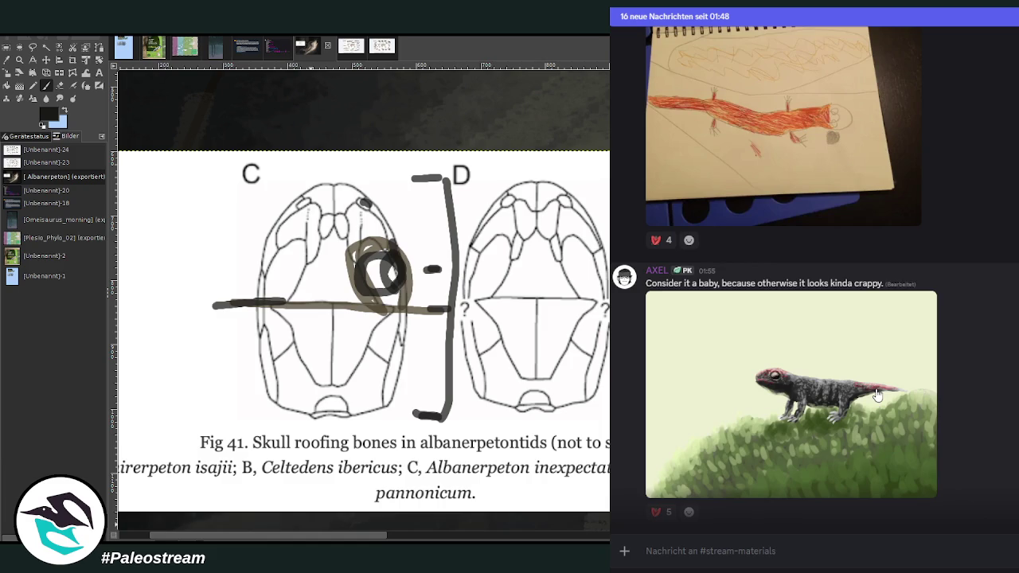
scroll(876, 395, up, 2)
scroll(980, 342, down, 3)
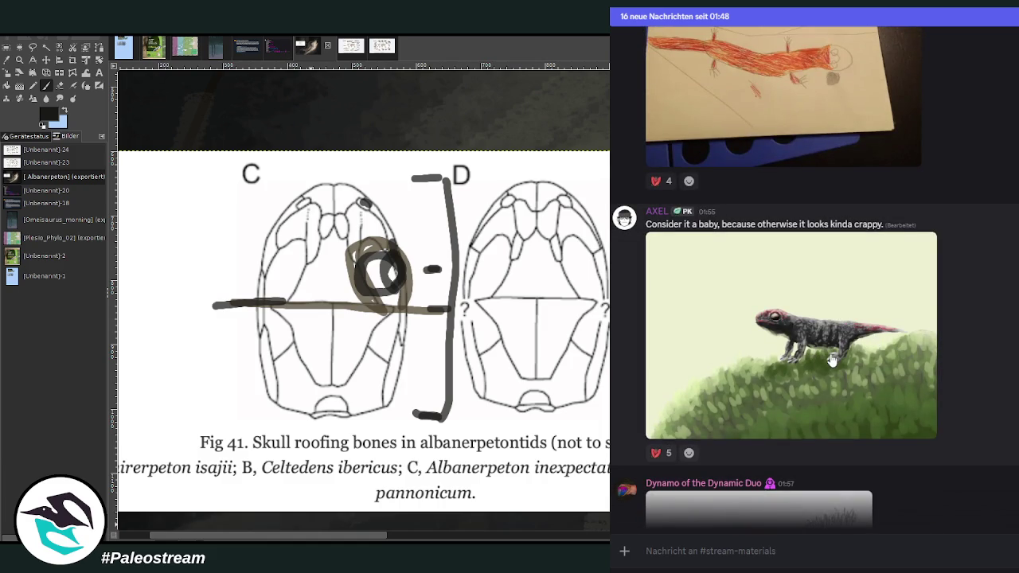
click(885, 360)
click(885, 356)
click(884, 357)
key(Escape)
Step: Scroll down to the 'resting in fern sight' salamander post
scroll(973, 347, down, 3)
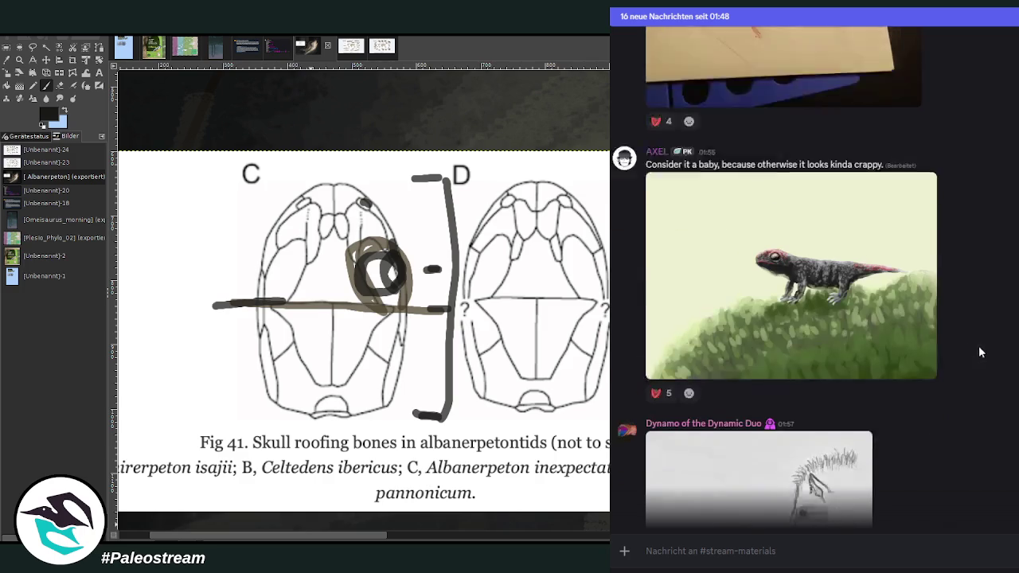
scroll(985, 350, down, 2)
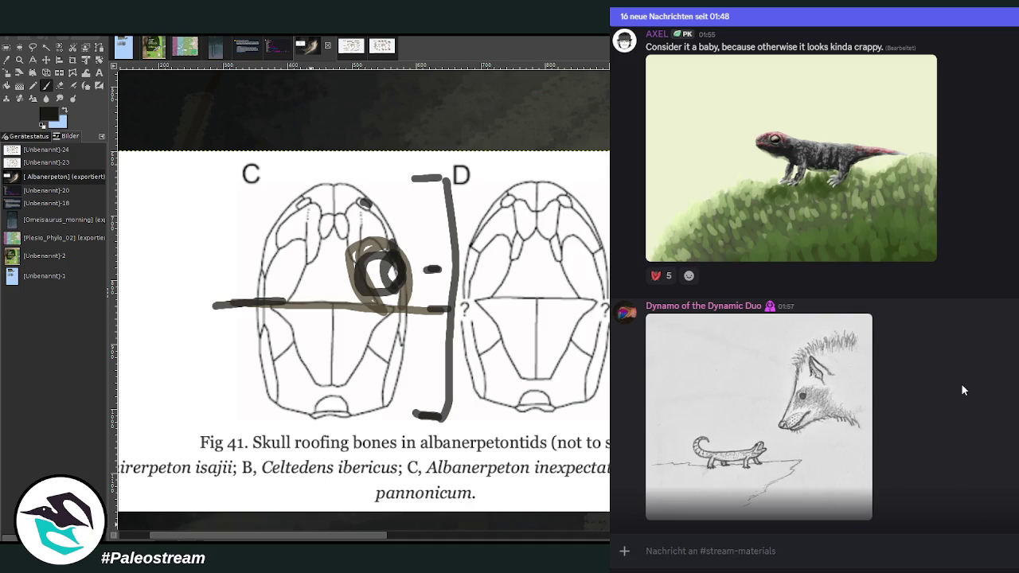
scroll(962, 390, down, 4)
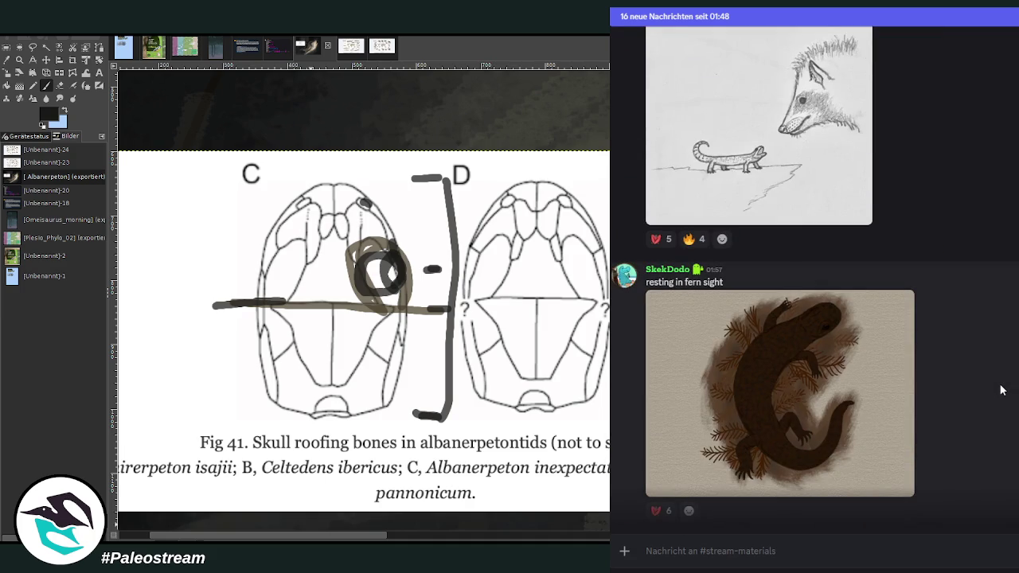
Step: View the fern salamander picture enlarged, then scroll to the Mekosuchus inexpectatus reference post
scroll(1001, 390, up, 3)
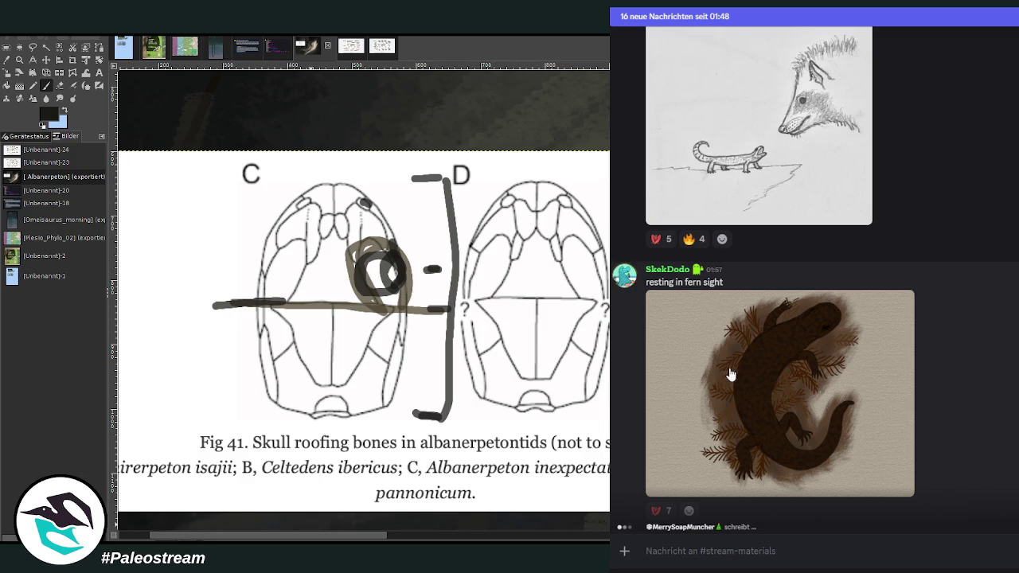
click(782, 366)
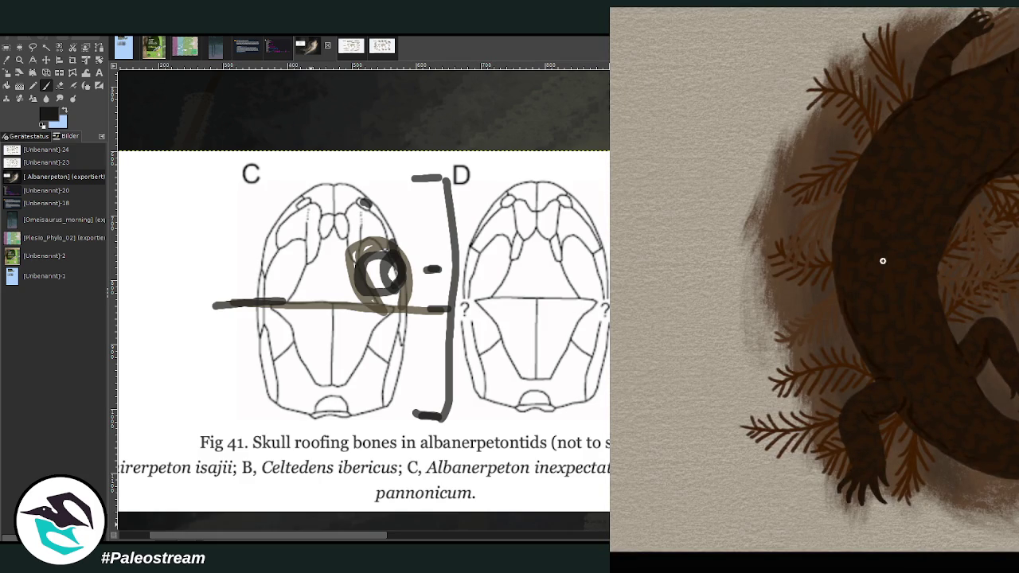
key(Escape)
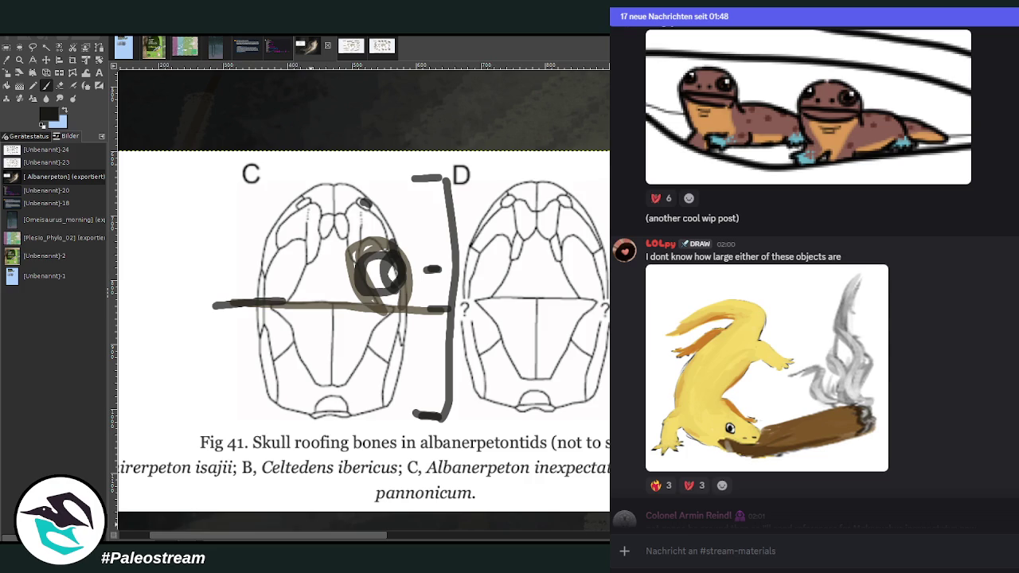
scroll(936, 359, down, 2)
scroll(949, 350, down, 2)
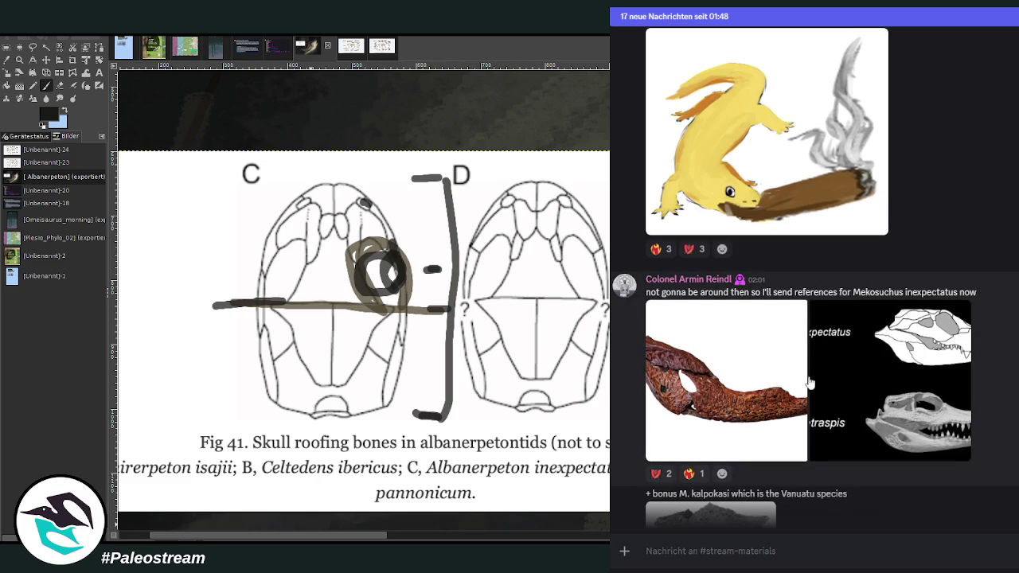
Step: View the reddish-brown fossil jaw photo and the M. inexpectatus skull diagram enlarged
click(782, 378)
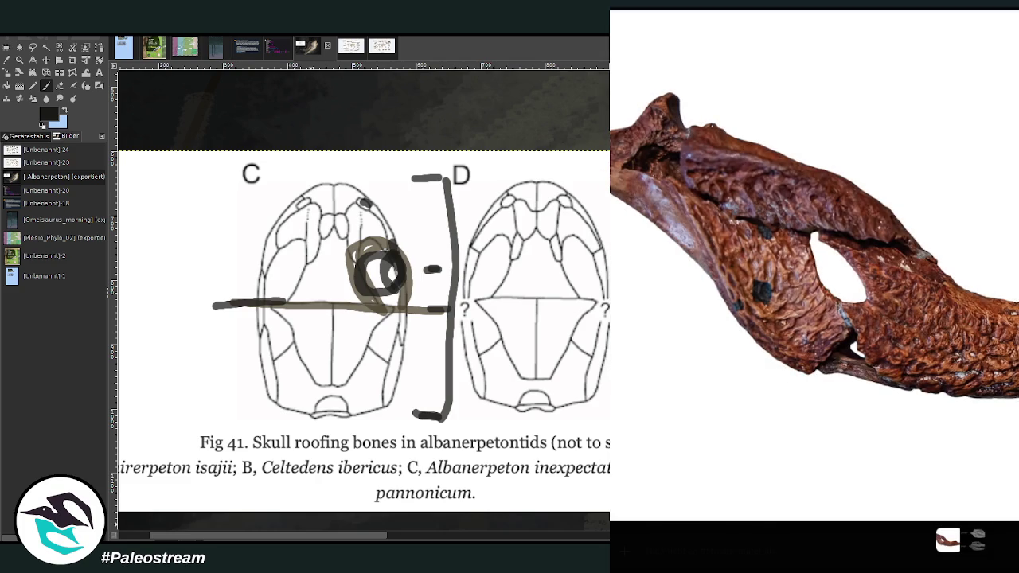
key(Escape)
click(873, 377)
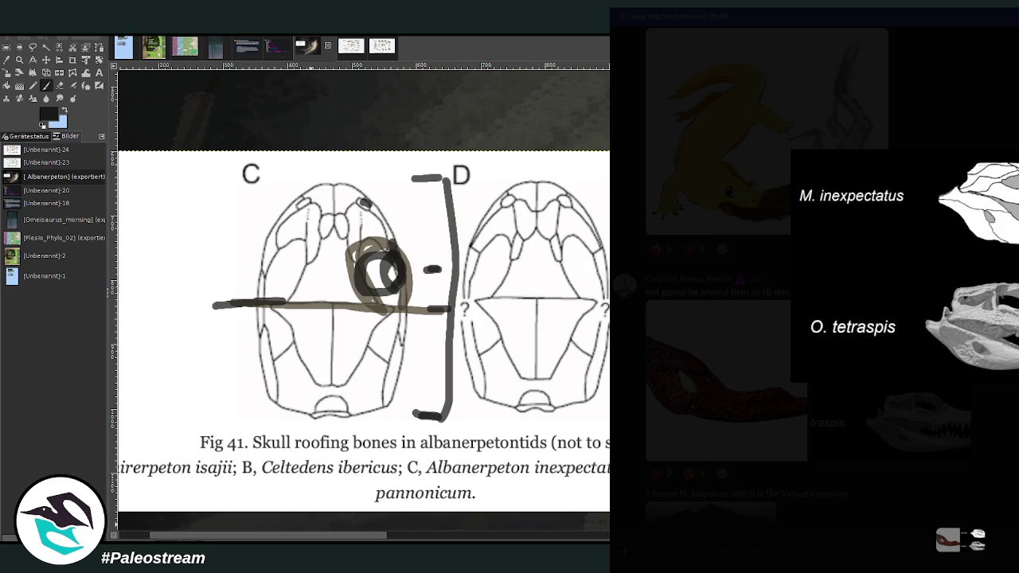
key(Escape)
Step: Scroll down to the 'Tail eyespots' pencil salamander sketch post
scroll(995, 355, down, 3)
scroll(995, 355, down, 3)
scroll(1011, 355, down, 3)
scroll(1015, 354, up, 2)
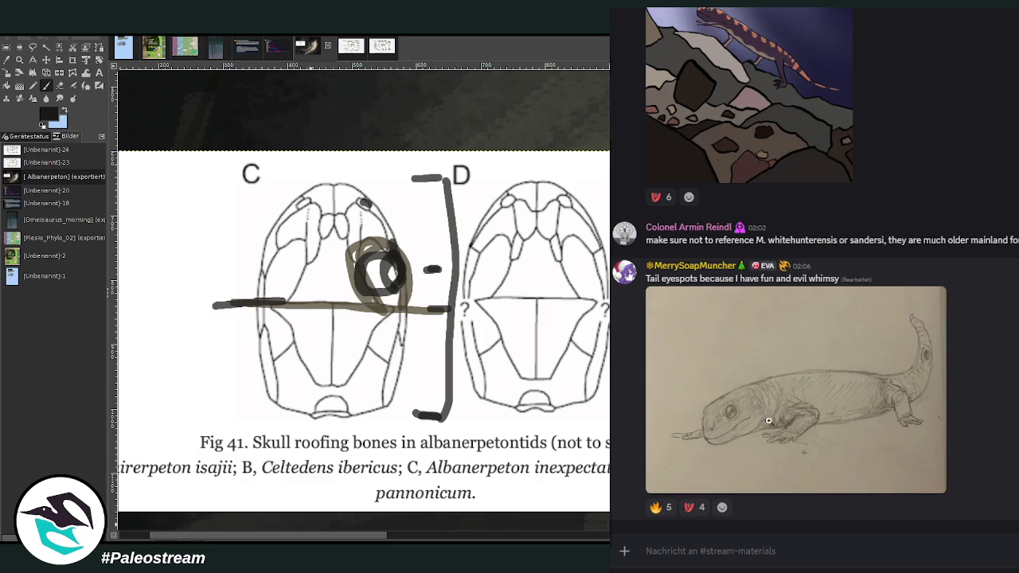
click(742, 423)
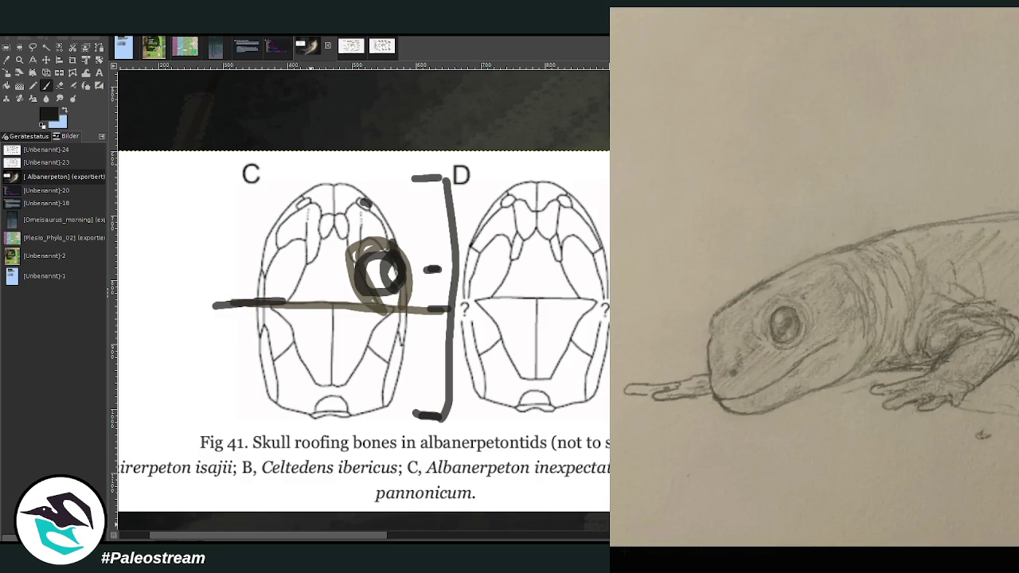
key(Escape)
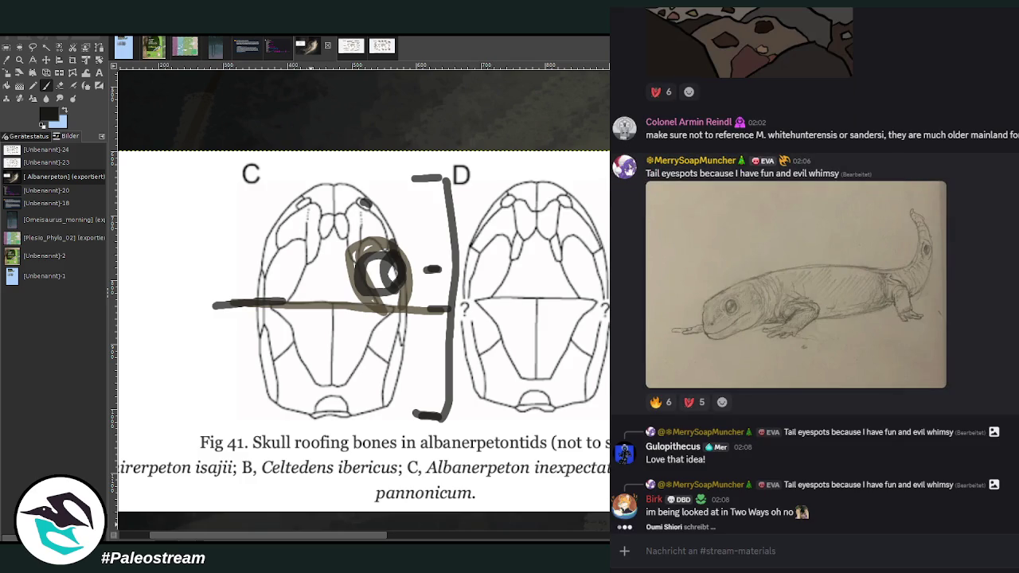
scroll(816, 269, up, 5)
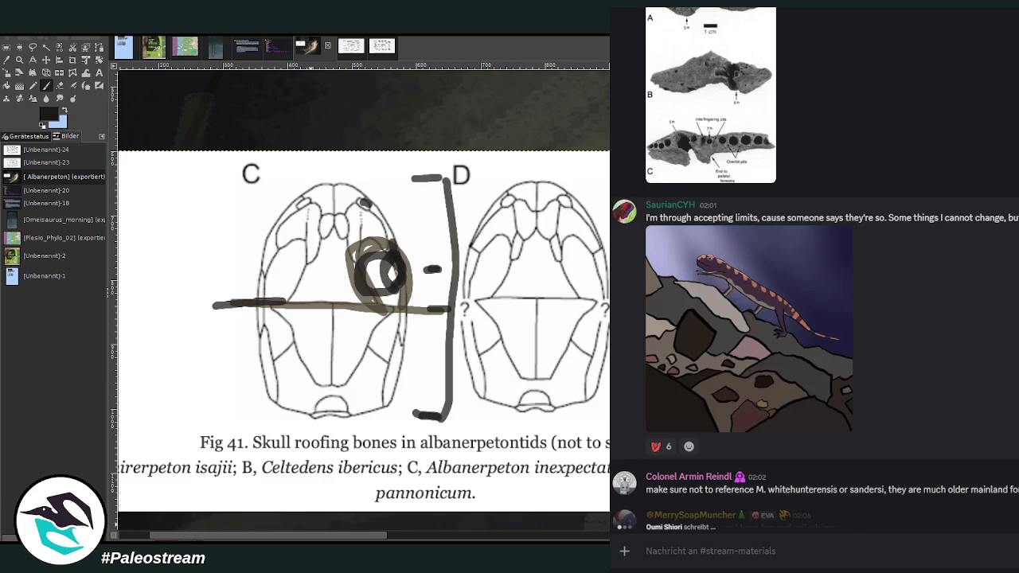
scroll(816, 269, up, 5)
scroll(815, 268, up, 2)
scroll(815, 269, down, 5)
scroll(815, 269, down, 4)
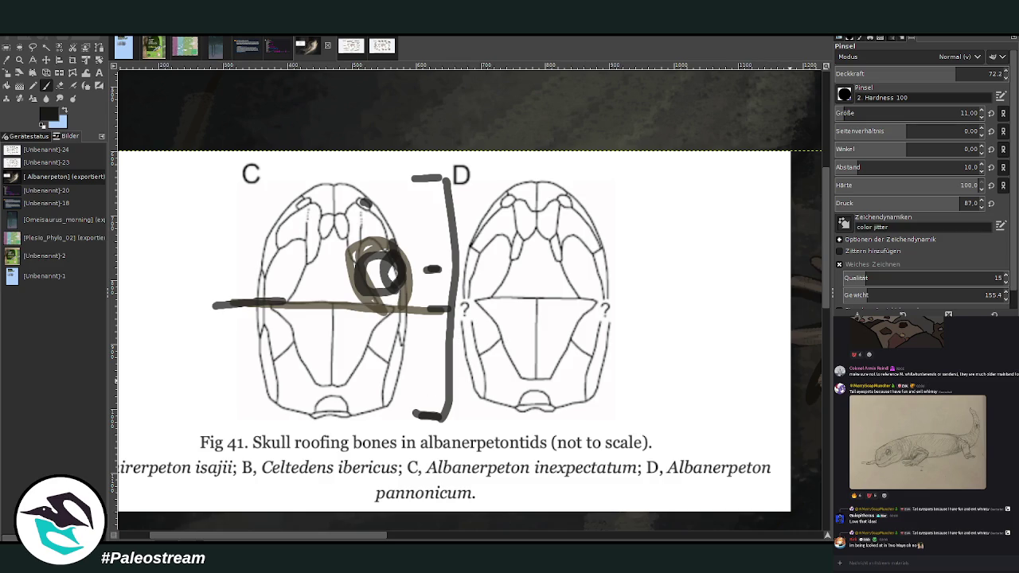
Step: Undo the pasted skull figure and zoom out to the whole salamander painting
key(ctrl+z)
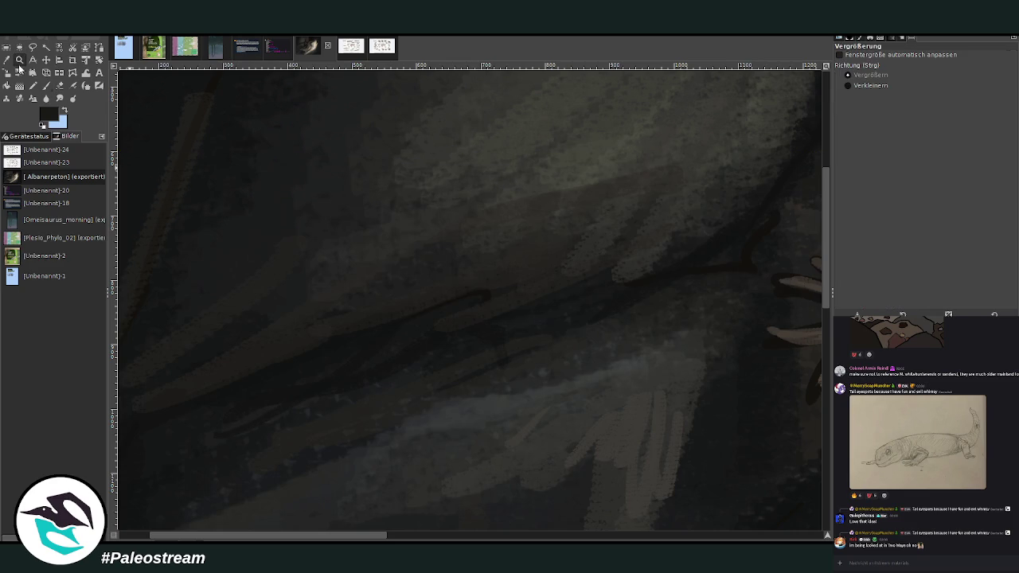
ctrl+click(285, 184)
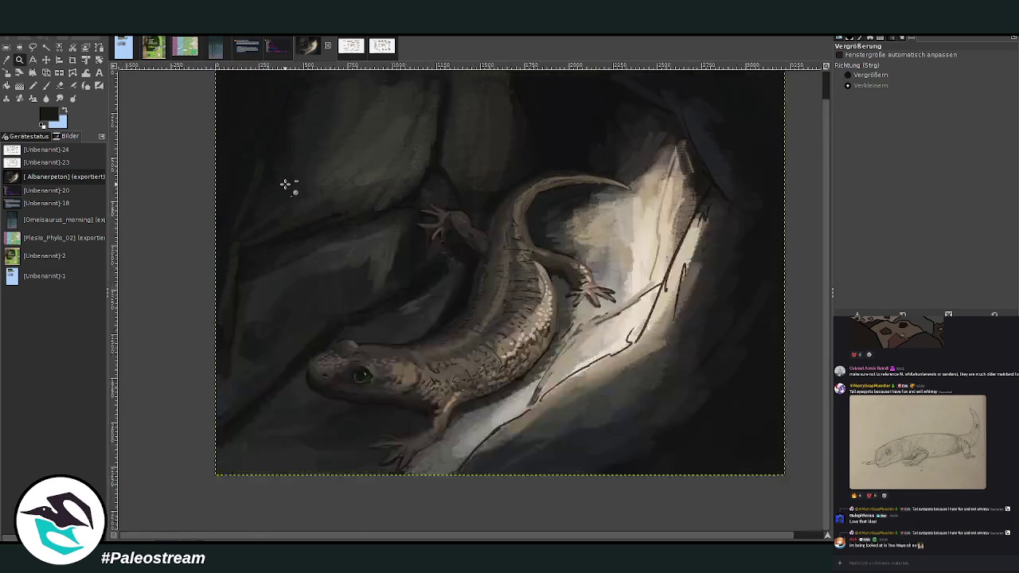
ctrl+click(285, 184)
Step: Select the Paintbrush with white as the foreground colour, then show the vote-list screenshot
click(46, 85)
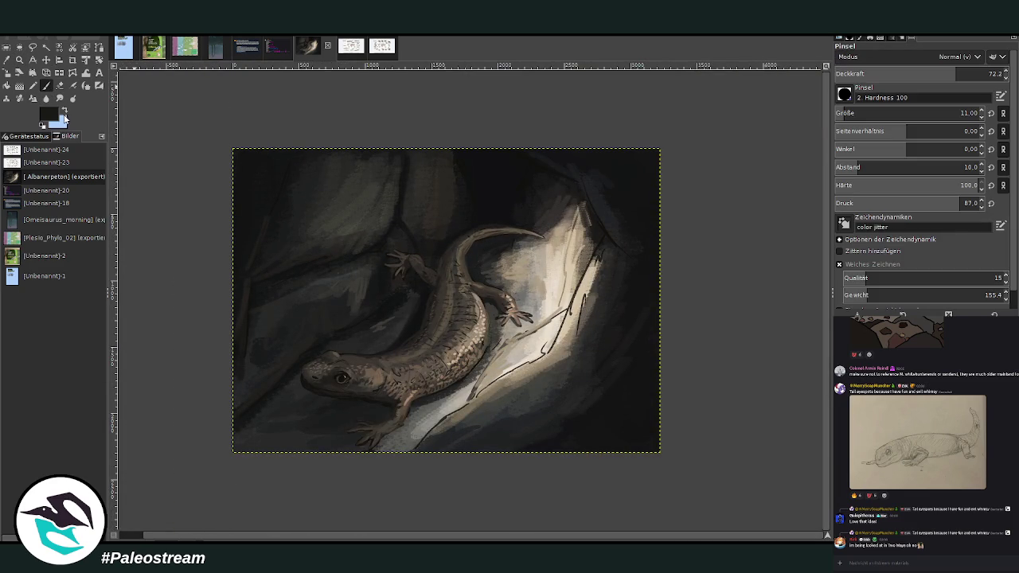
click(65, 115)
key(d)
key(x)
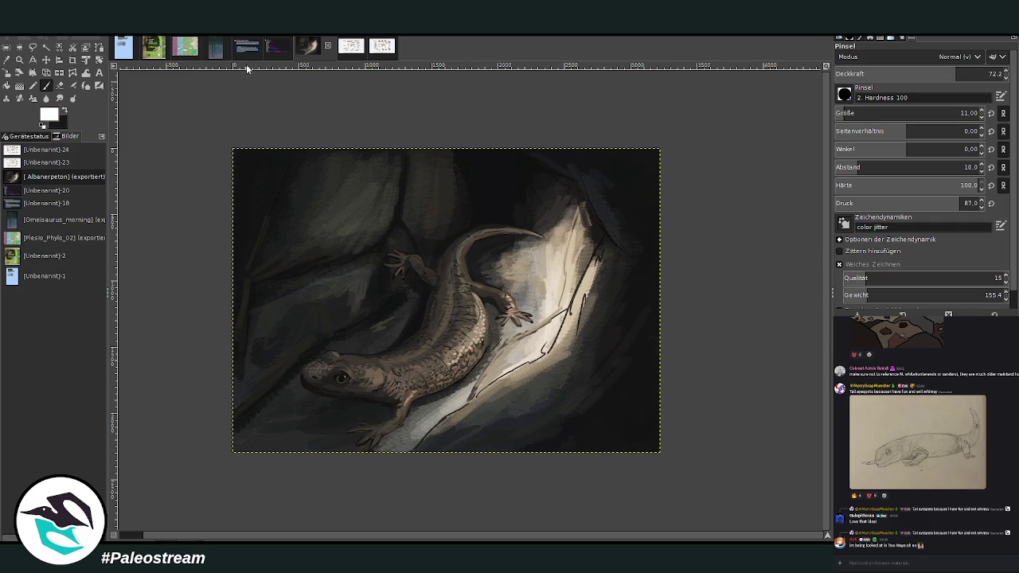
click(276, 49)
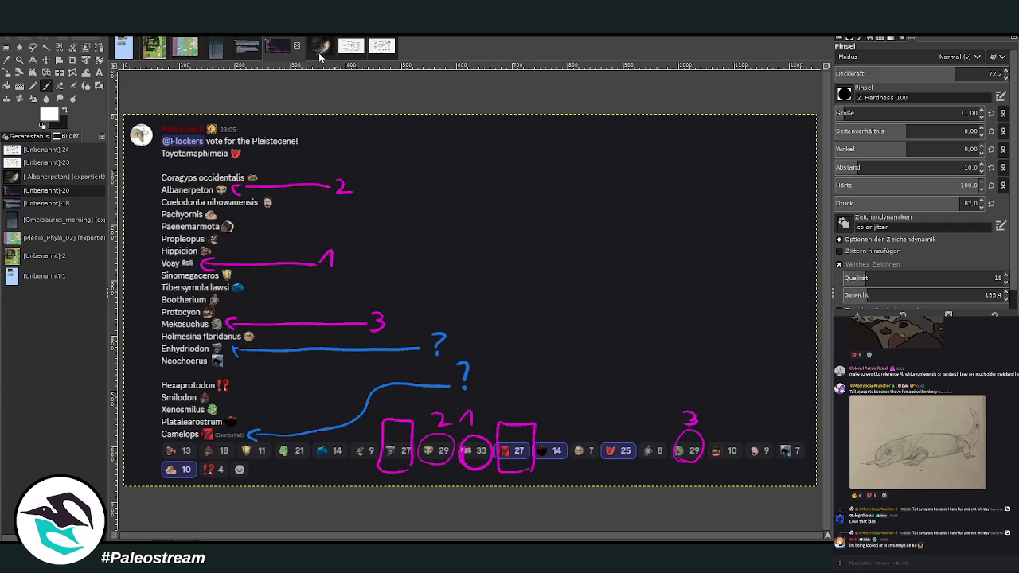
Step: Paint the entire salamander image white using a size-1312 brush at 100 opacity
click(319, 53)
drag(844, 113, 957, 113)
drag(970, 75, 1005, 75)
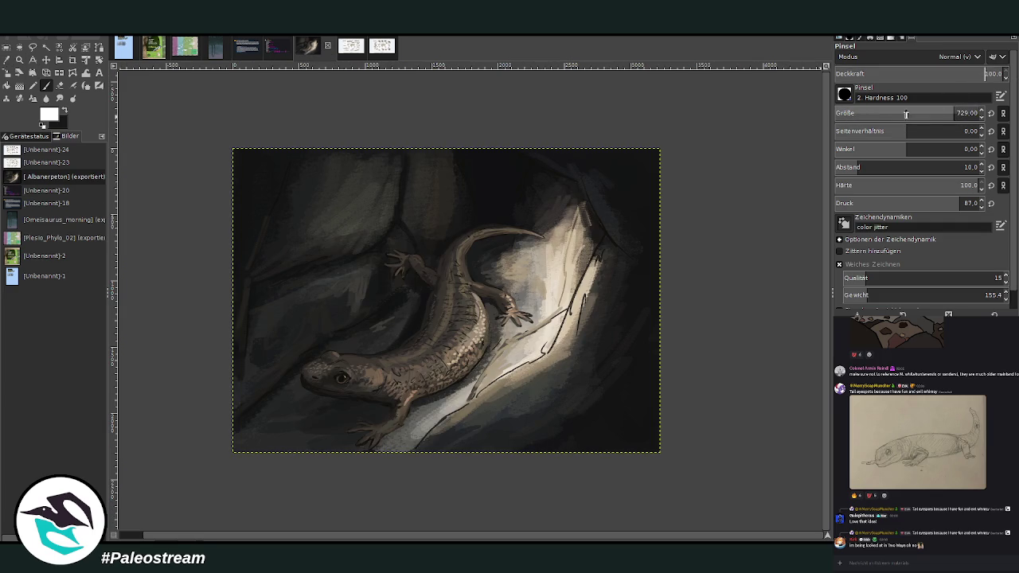
drag(895, 113, 953, 113)
mouse_move(262, 230)
mouse_down()
mouse_move(716, 268)
mouse_move(575, 444)
mouse_move(221, 330)
mouse_move(523, 330)
mouse_up()
click(19, 58)
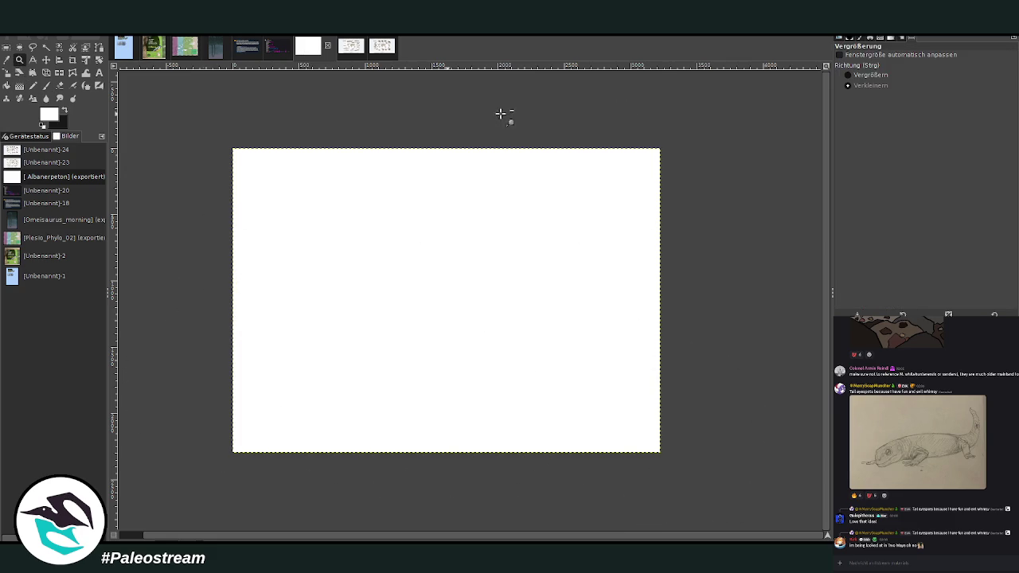
Step: Zoom into the blank white canvas and add a reaction to a chat post
click(881, 75)
drag(234, 152, 661, 430)
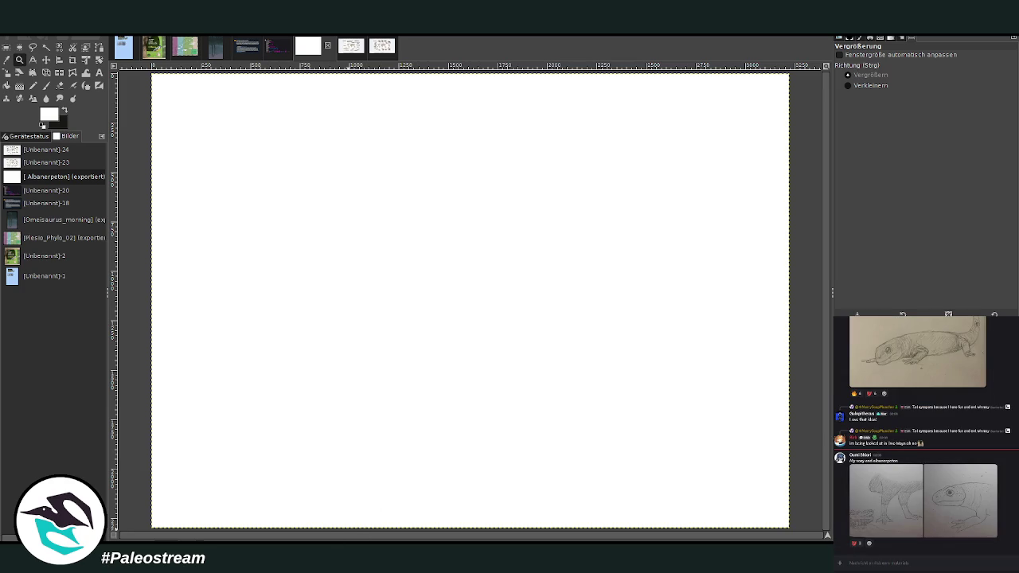
mouse_move(856, 543)
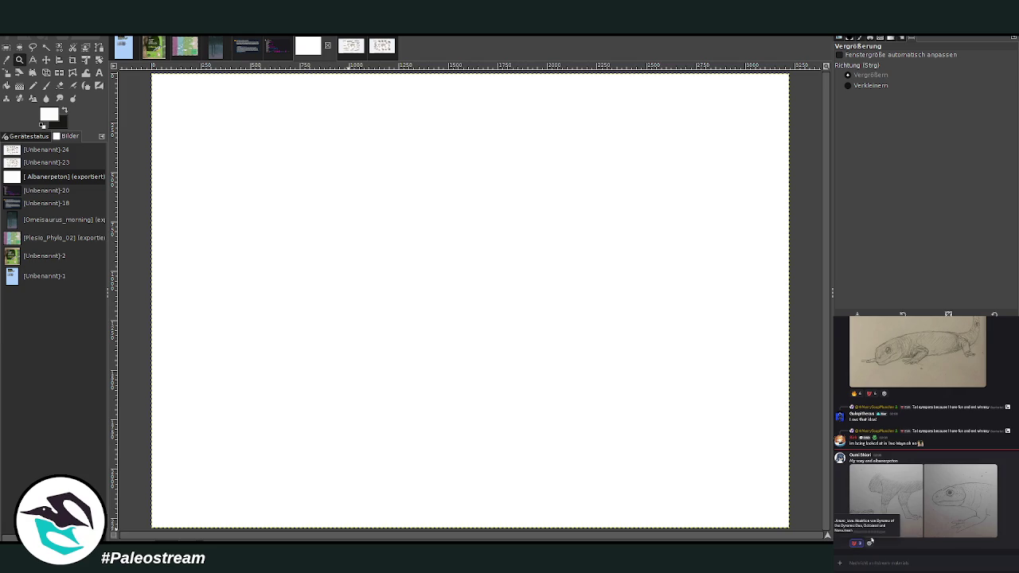
click(867, 543)
Step: Copy the enlarged skull diagram from the Discord chat and paste it onto the canvas
scroll(924, 433, up, 2)
scroll(924, 434, up, 2)
scroll(923, 434, up, 2)
scroll(924, 434, up, 2)
scroll(924, 434, up, 1)
scroll(923, 434, up, 1)
scroll(923, 434, up, 1)
click(937, 488)
right_click(938, 465)
key(Escape)
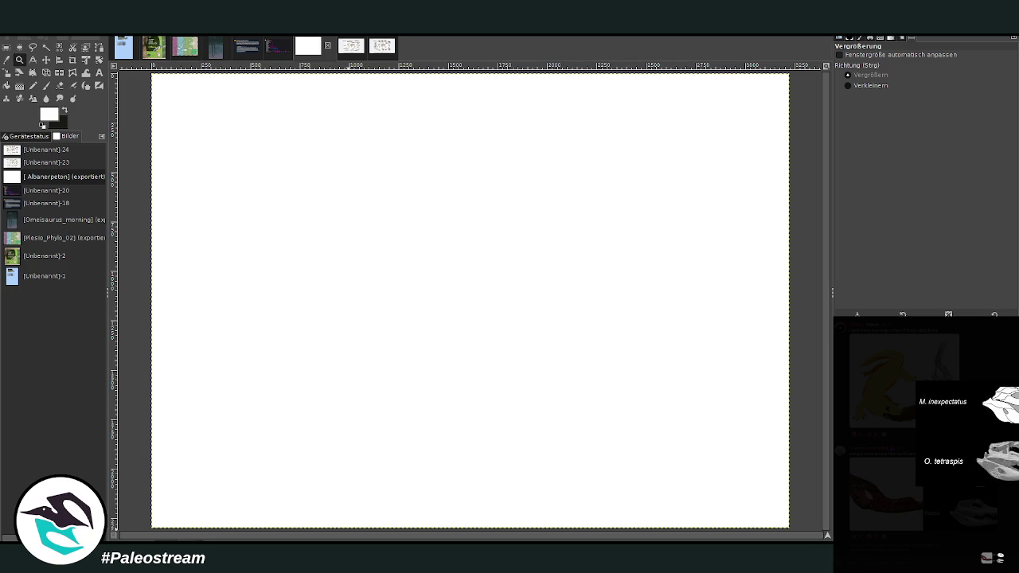
key(Escape)
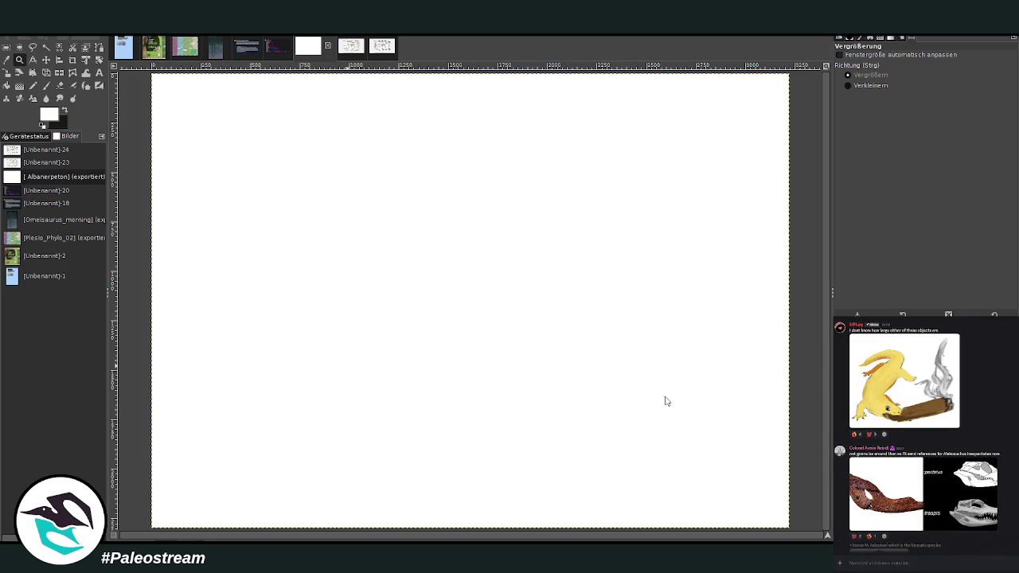
key(ctrl+v)
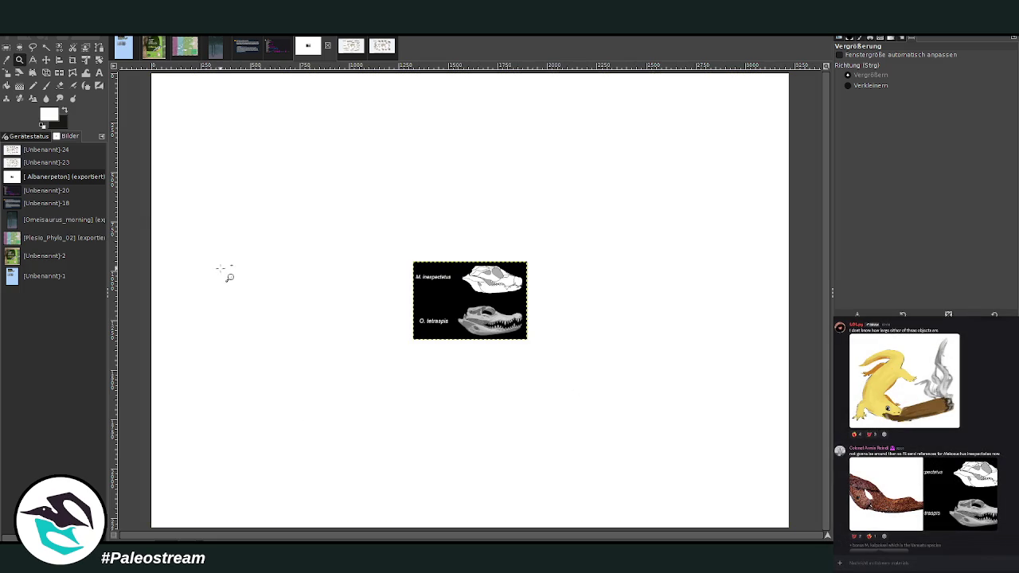
Step: Crop the pasted reference down to the M. inexpectatus skull strip
click(73, 60)
drag(412, 263, 529, 304)
click(445, 287)
Step: Scale the skull strip up to about 1072×370 and place it top-left
key(shift+s)
click(440, 253)
drag(414, 300, 345, 341)
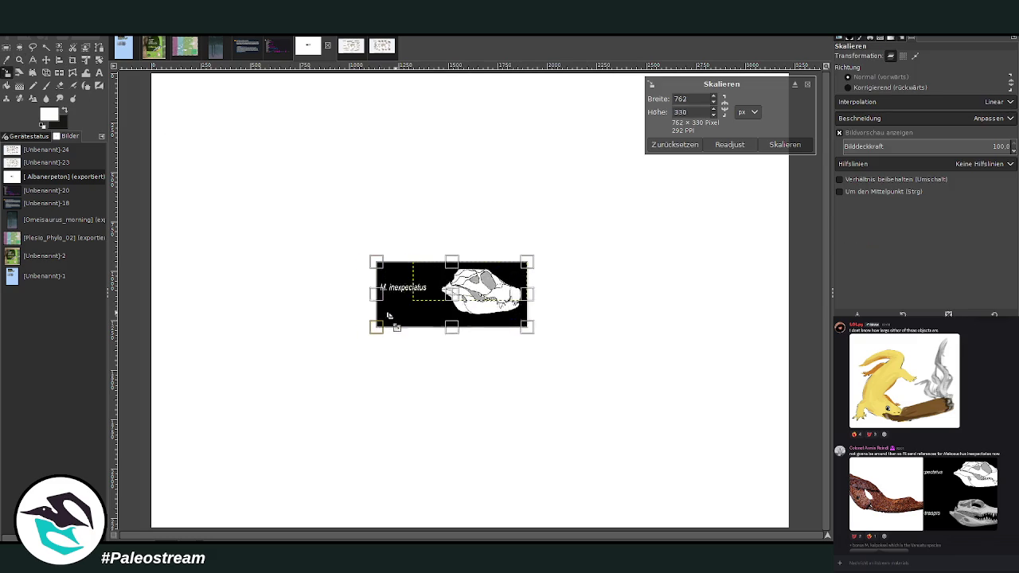
click(675, 145)
drag(413, 300, 373, 315)
drag(527, 262, 551, 247)
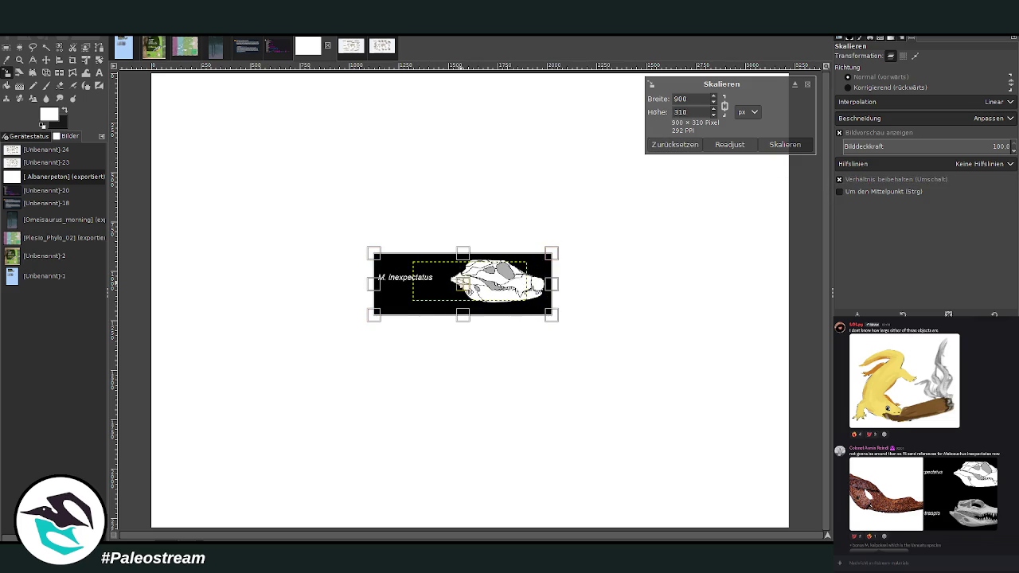
drag(465, 290, 278, 132)
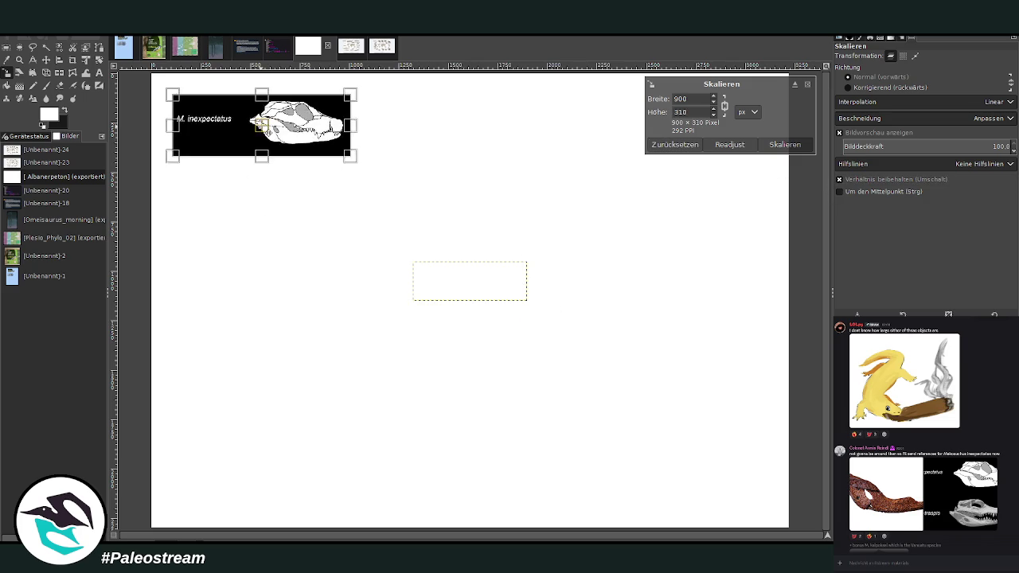
click(784, 145)
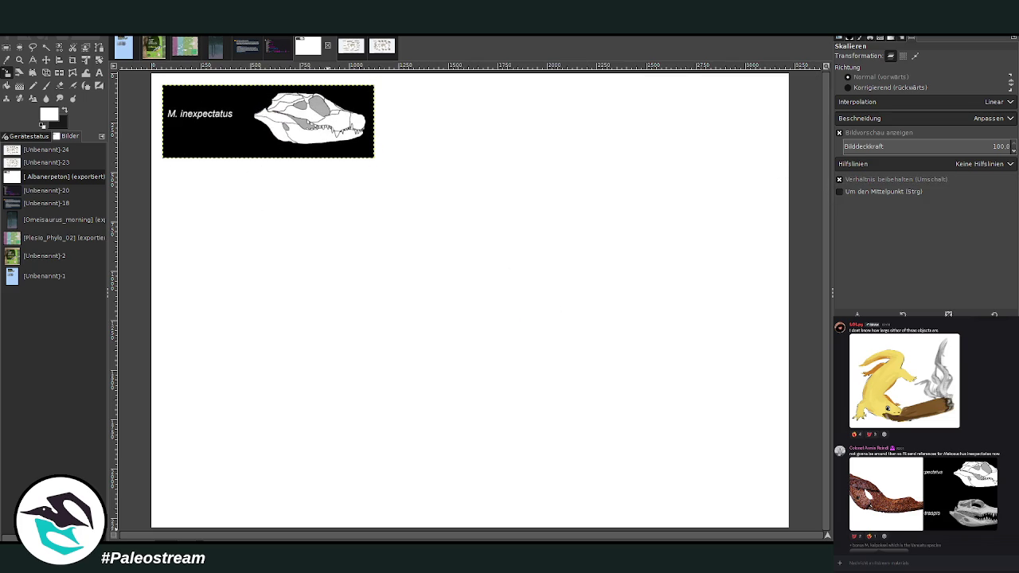
click(888, 493)
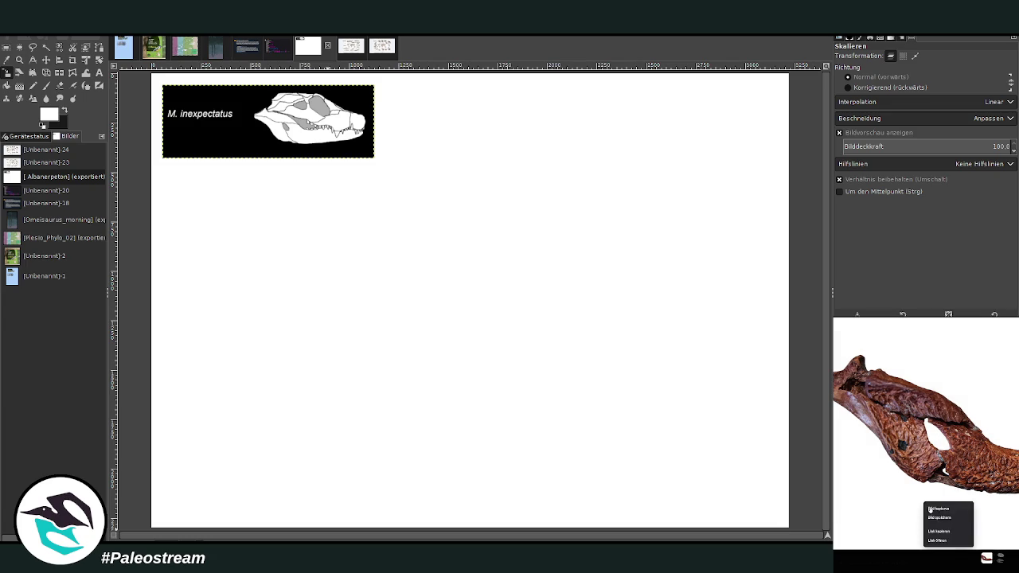
Step: Paste the copied reddish-brown fossil jaw photo onto the GIMP canvas
key(Escape)
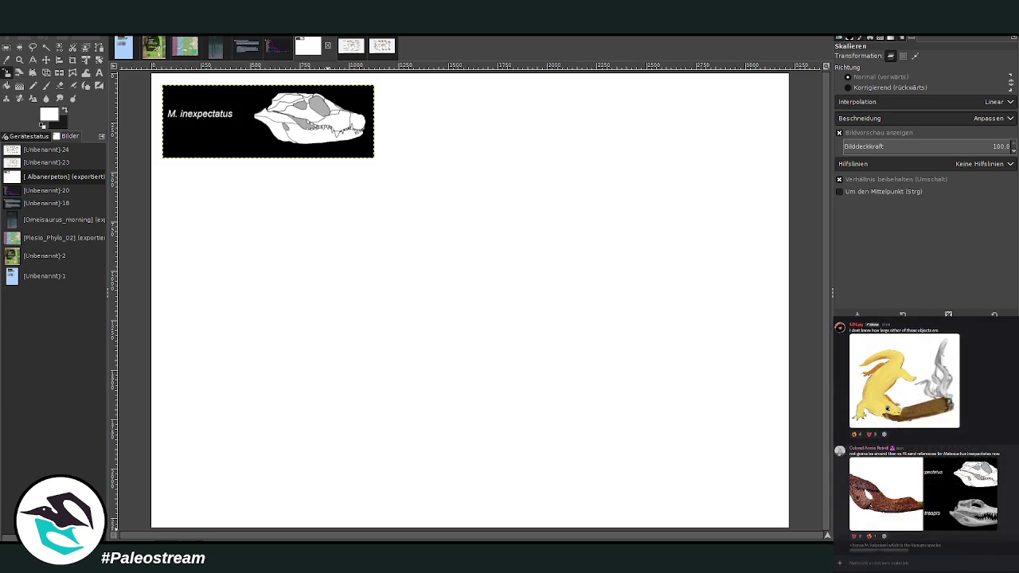
scroll(908, 525, down, 5)
scroll(908, 524, down, 2)
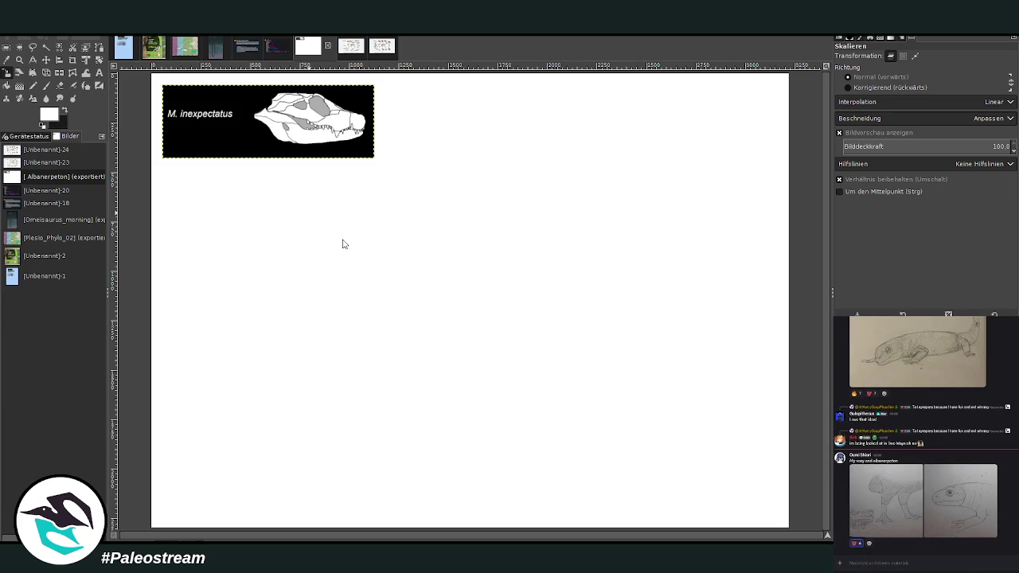
key(ctrl+v)
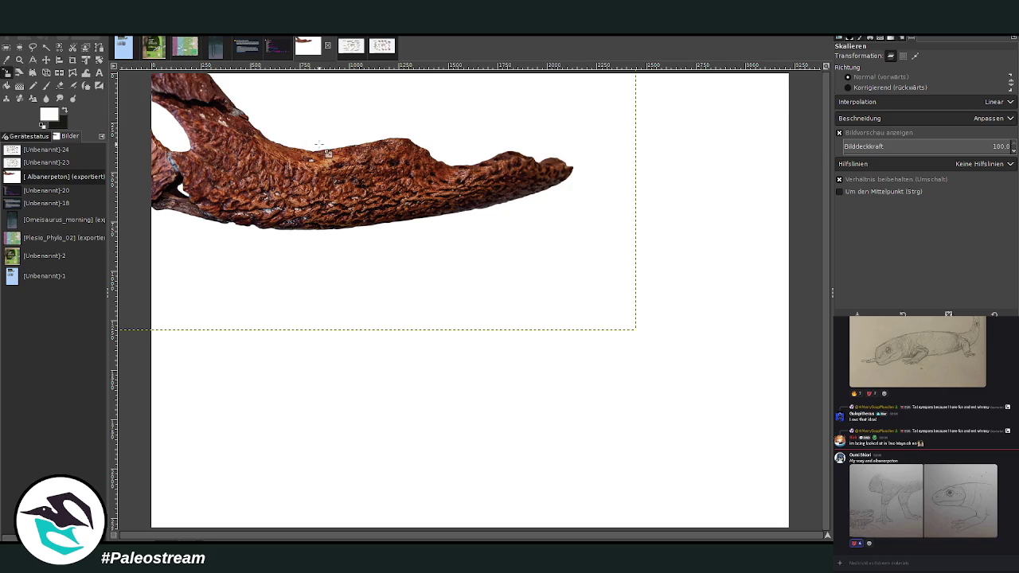
Step: Scale the jaw photo to 686×390 right of the skull strip, then view the crocodile map
click(326, 150)
drag(239, 103, 258, 120)
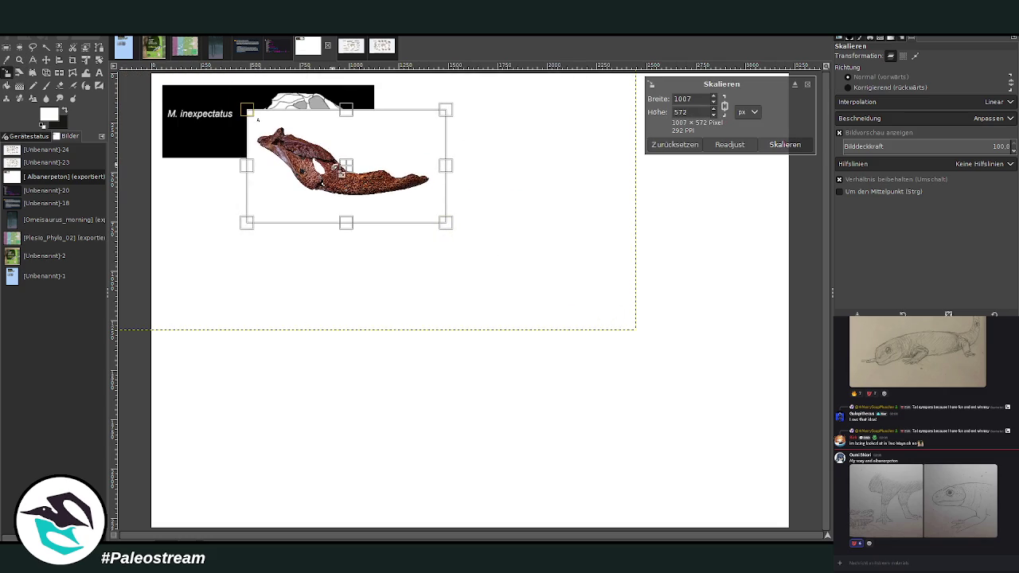
drag(345, 166, 266, 210)
drag(361, 270, 296, 236)
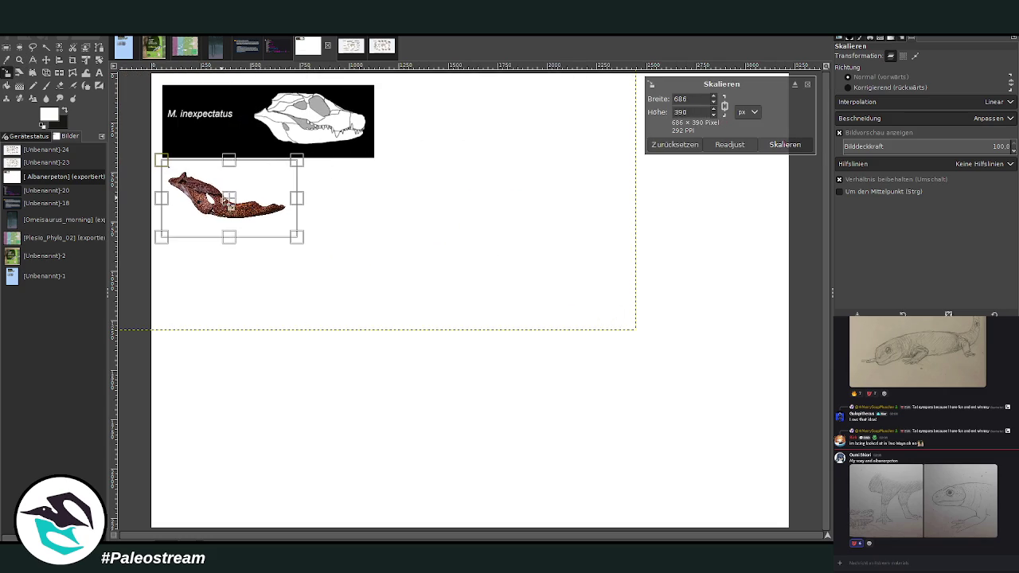
drag(226, 203, 454, 125)
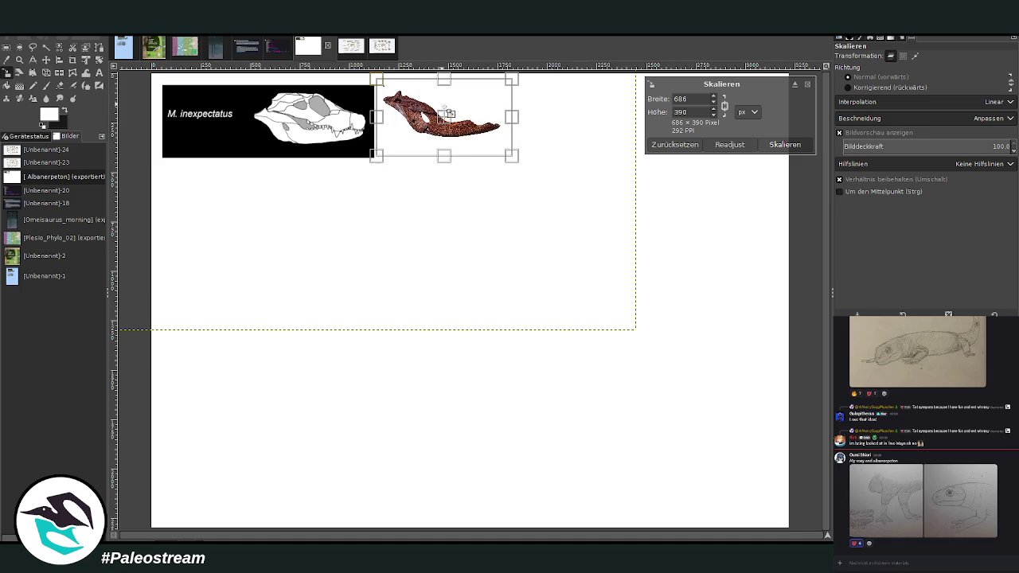
click(785, 146)
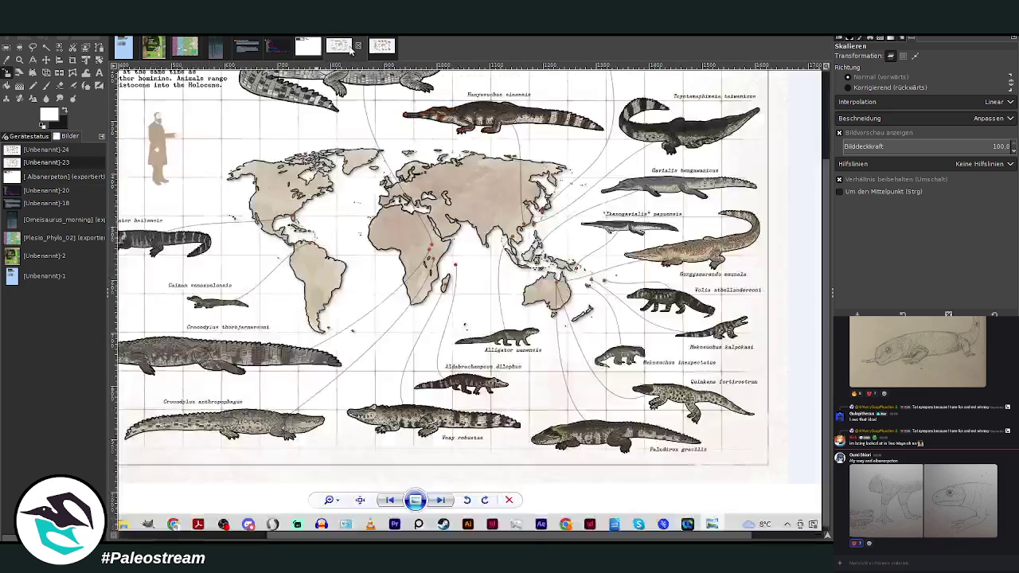
click(350, 48)
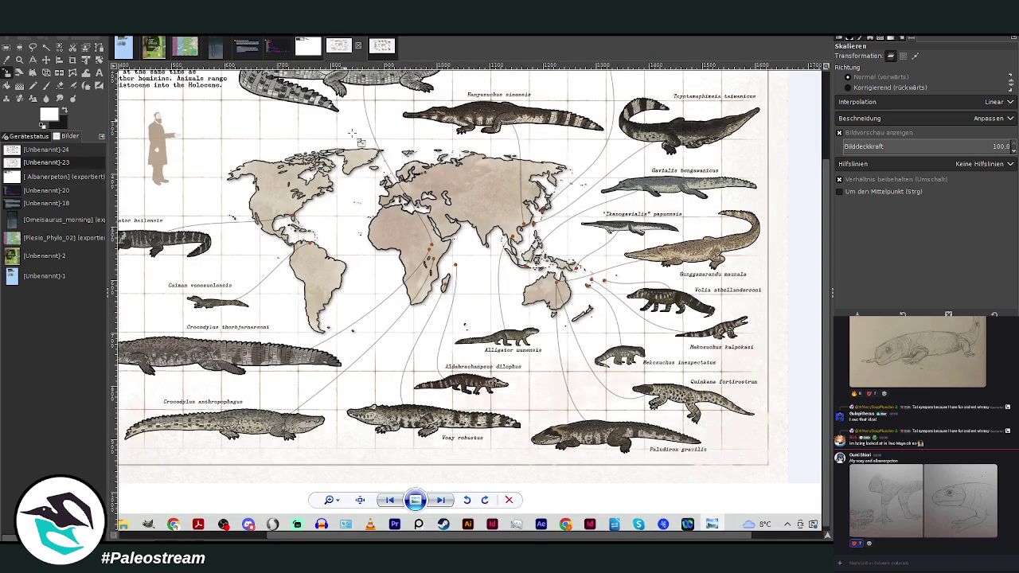
Step: Zoom into the map's Australasian crocodiles around Mekosuchus inexpectatus, then return to the reference canvas
click(19, 59)
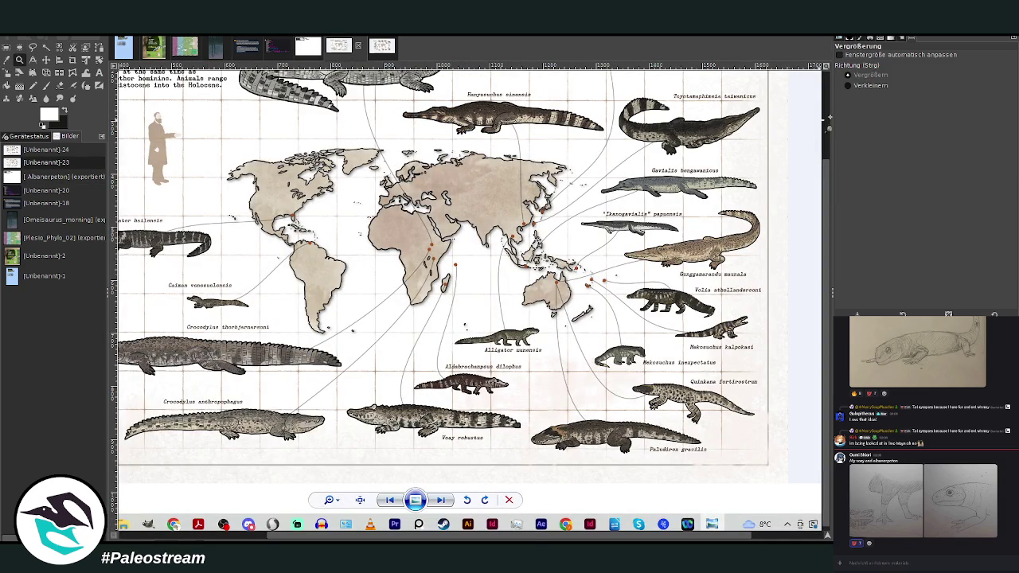
drag(400, 179, 787, 483)
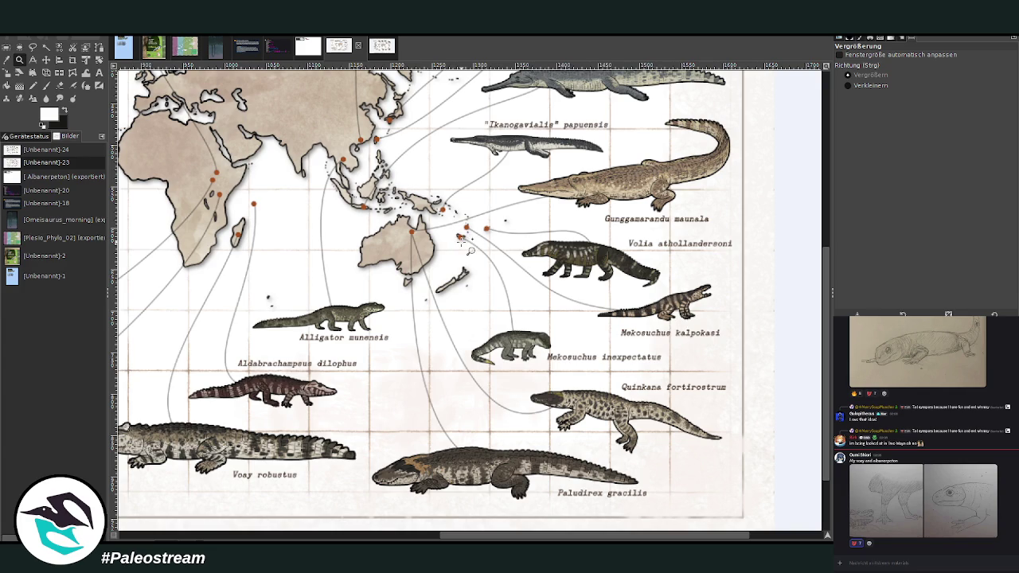
scroll(469, 249, up, 3)
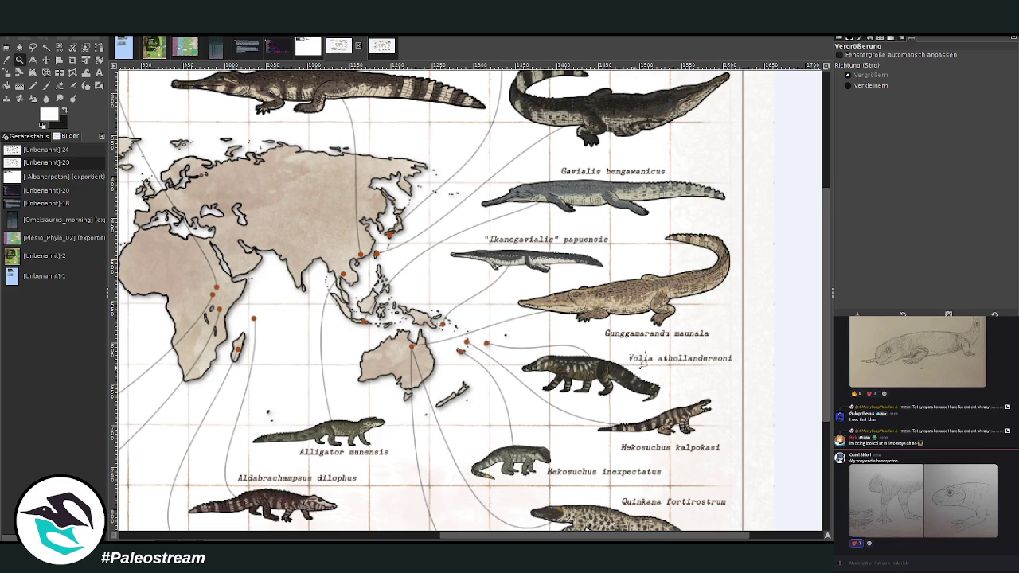
click(316, 49)
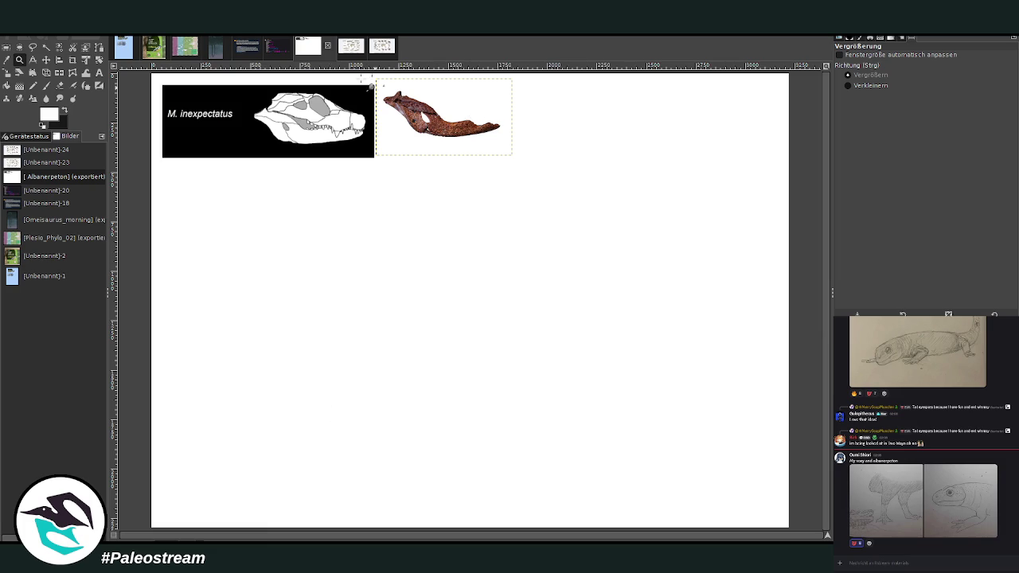
Step: Recheck the crocodile map, send the coloured crocodile skull image in Discord, and return to the canvas
click(349, 48)
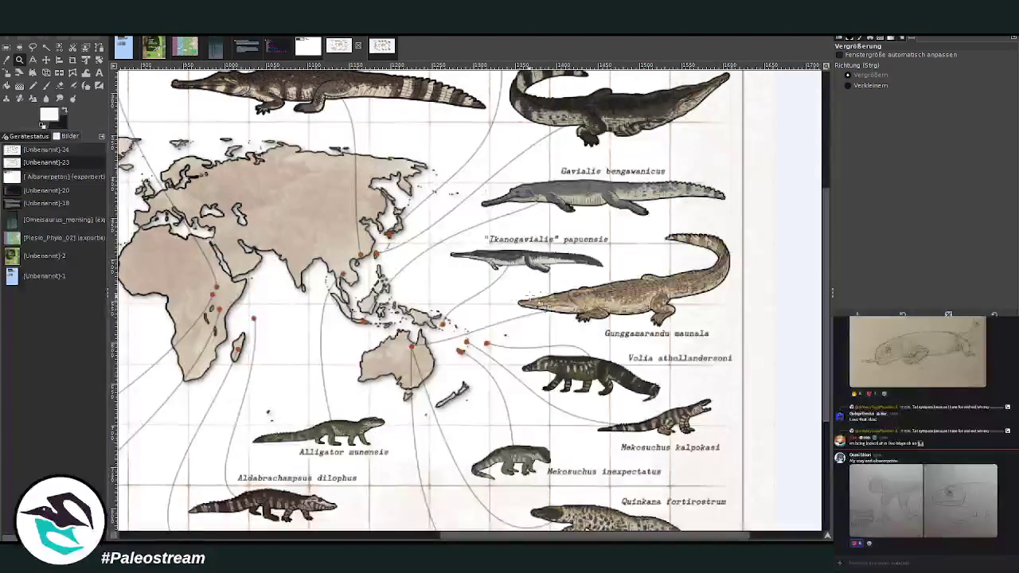
scroll(529, 296, down, 3)
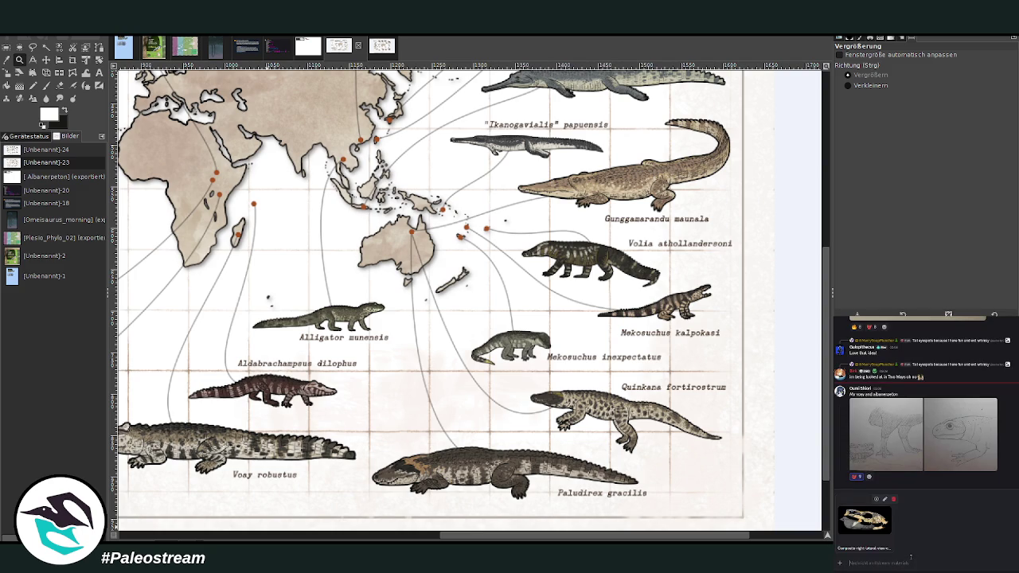
key(Return)
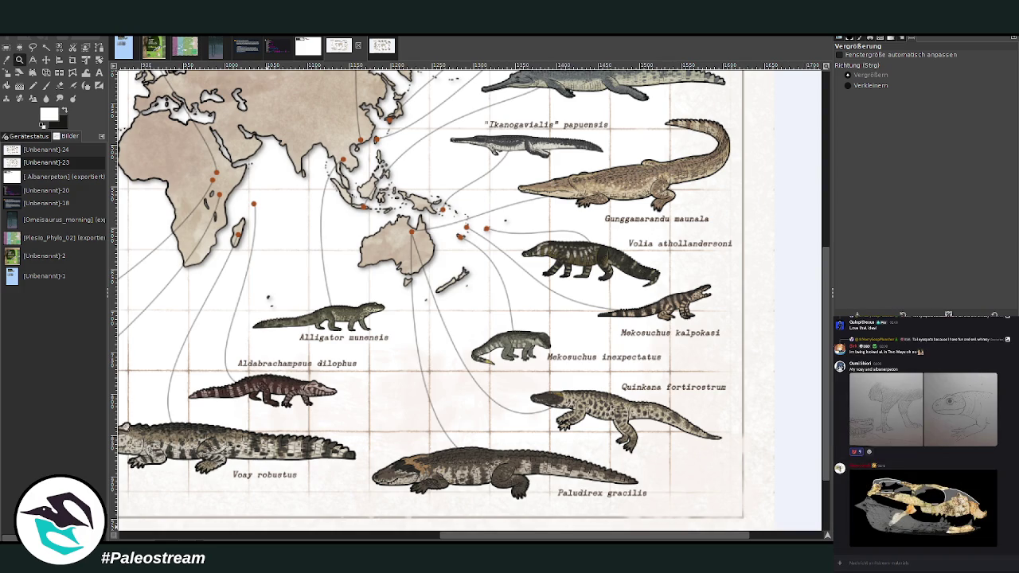
click(308, 48)
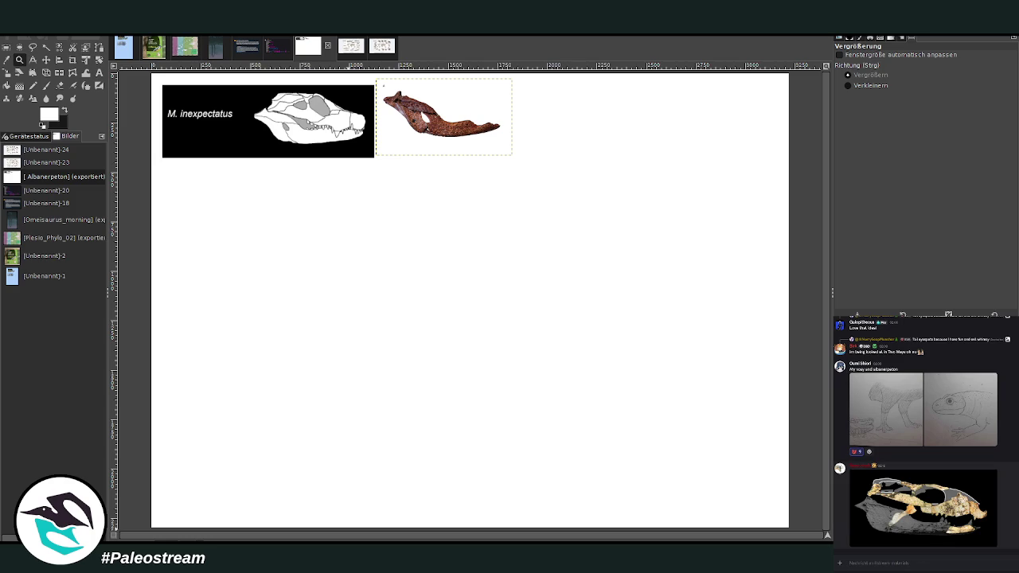
Step: Delete the posted coloured crocodile skull image message from the Discord chat
key(Delete)
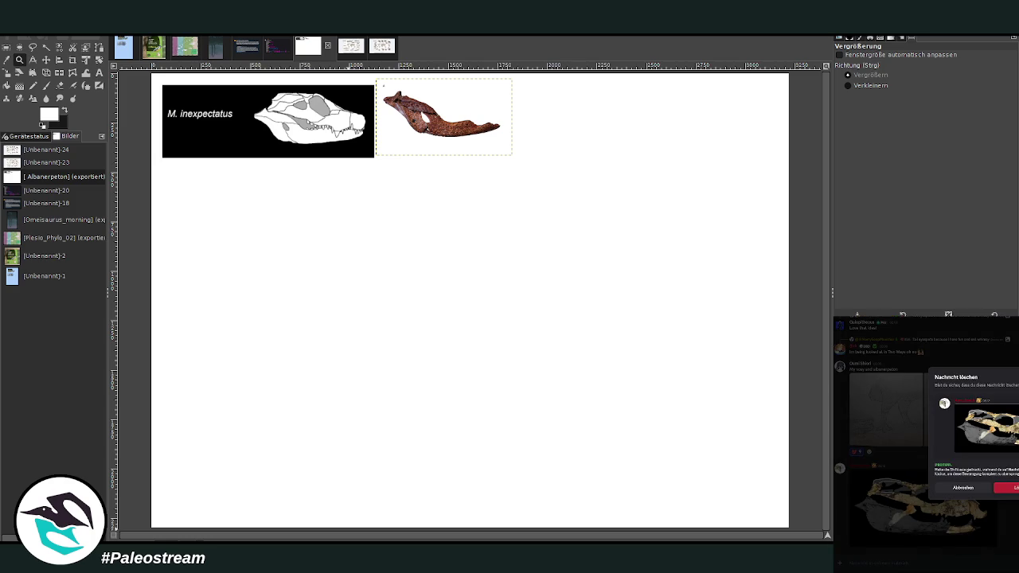
key(Return)
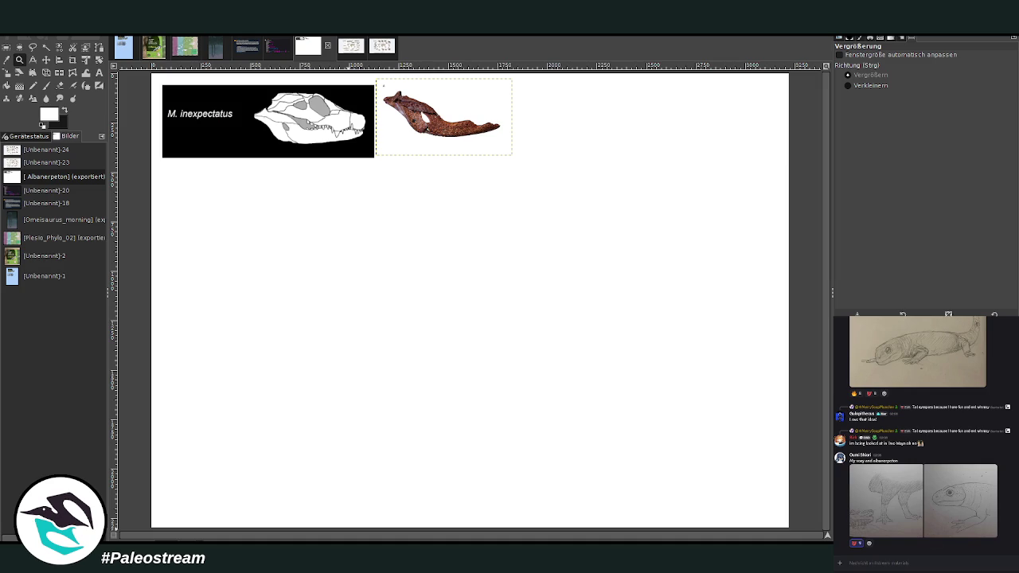
Step: Zoom into the skull and jaw references, then bring up the crocodile map poster
drag(220, 82, 557, 198)
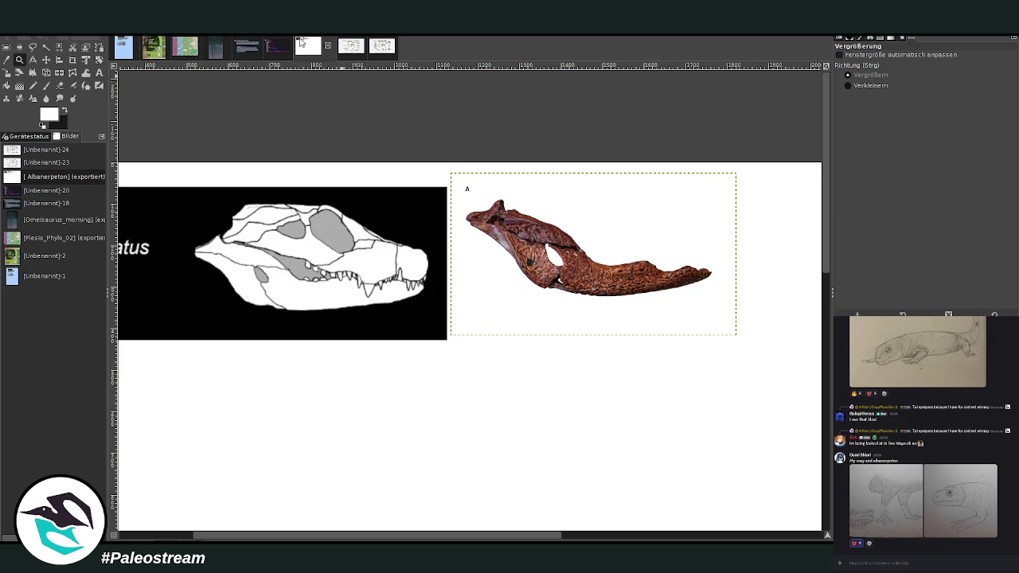
click(356, 47)
click(356, 47)
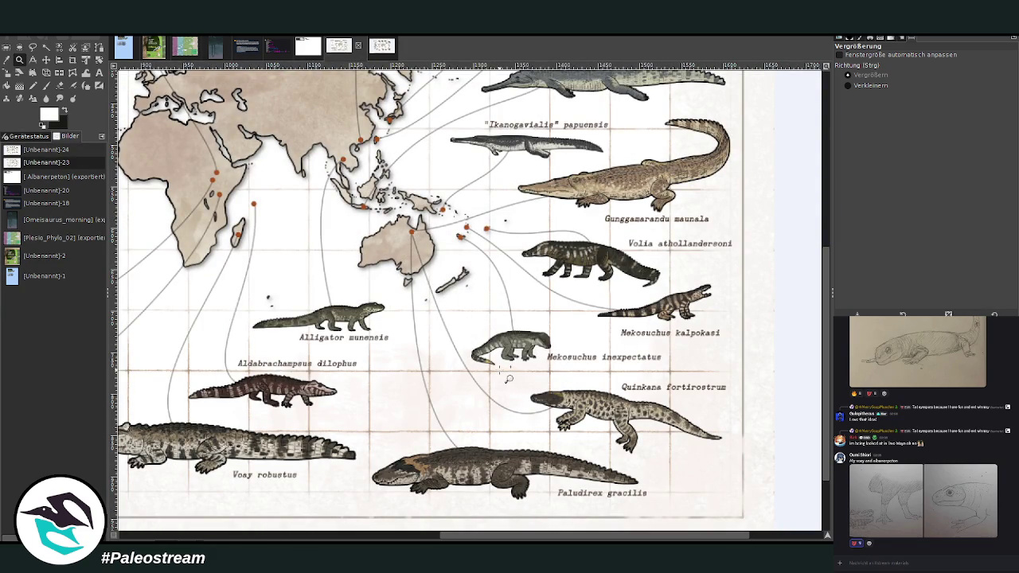
Step: Zoom in on the poster's Mekosuchus figures, then back out to view the whole poster
scroll(513, 379, up, 5)
click(527, 368)
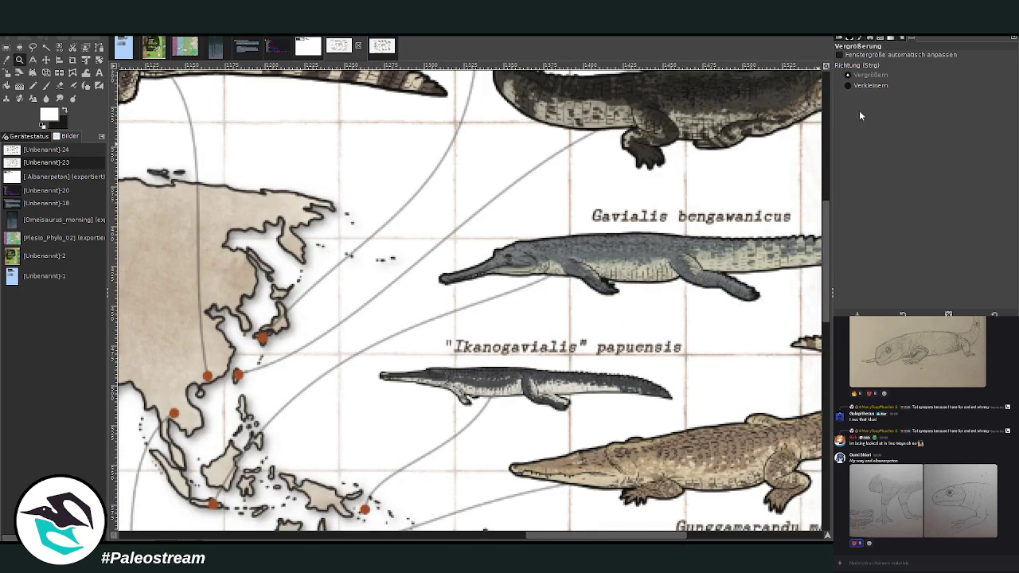
ctrl+click(586, 281)
ctrl+click(587, 280)
ctrl+click(587, 280)
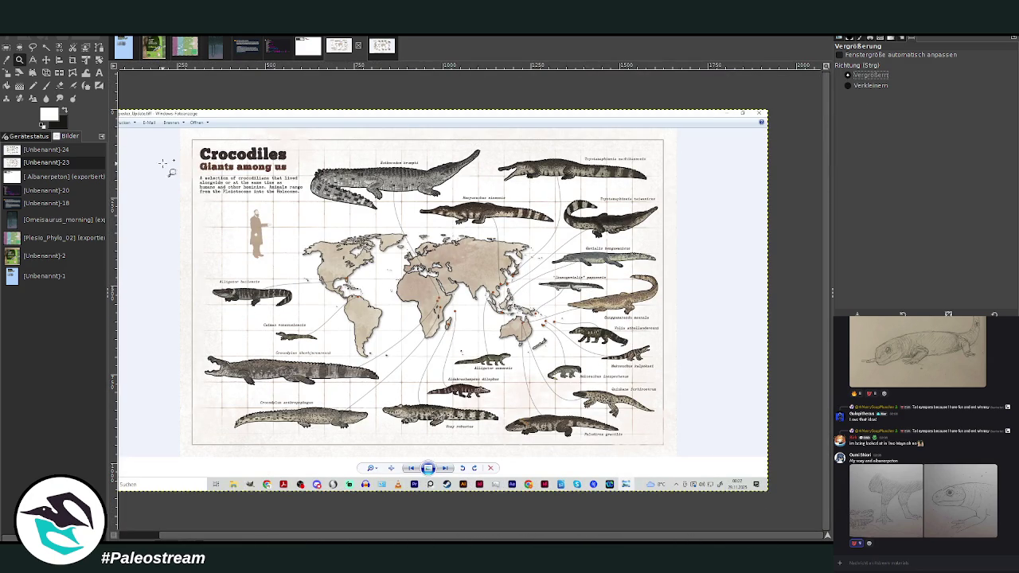
drag(170, 127, 677, 445)
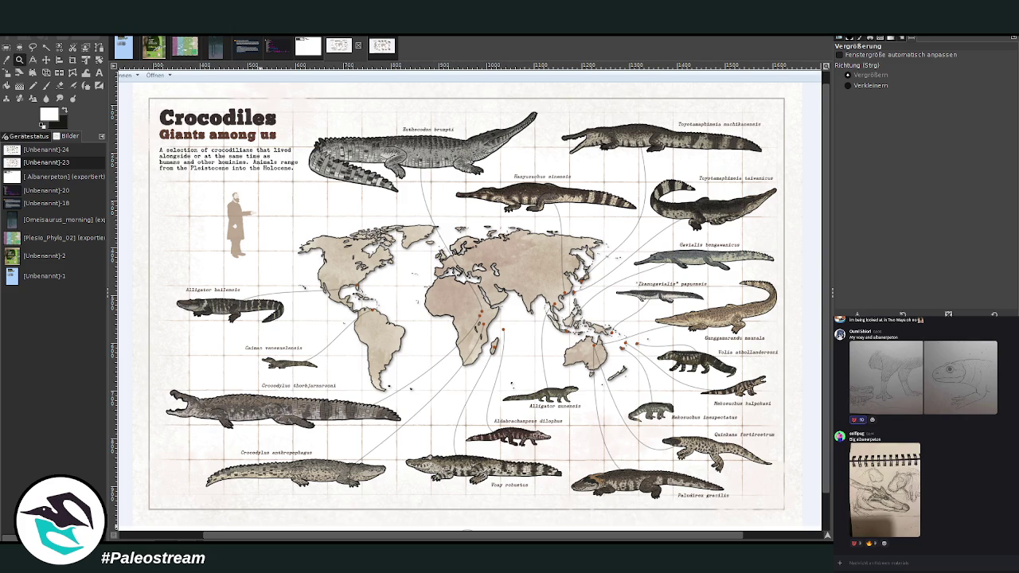
Step: Switch to the M. inexpectatus skull-and-jaw reference sheet
click(309, 49)
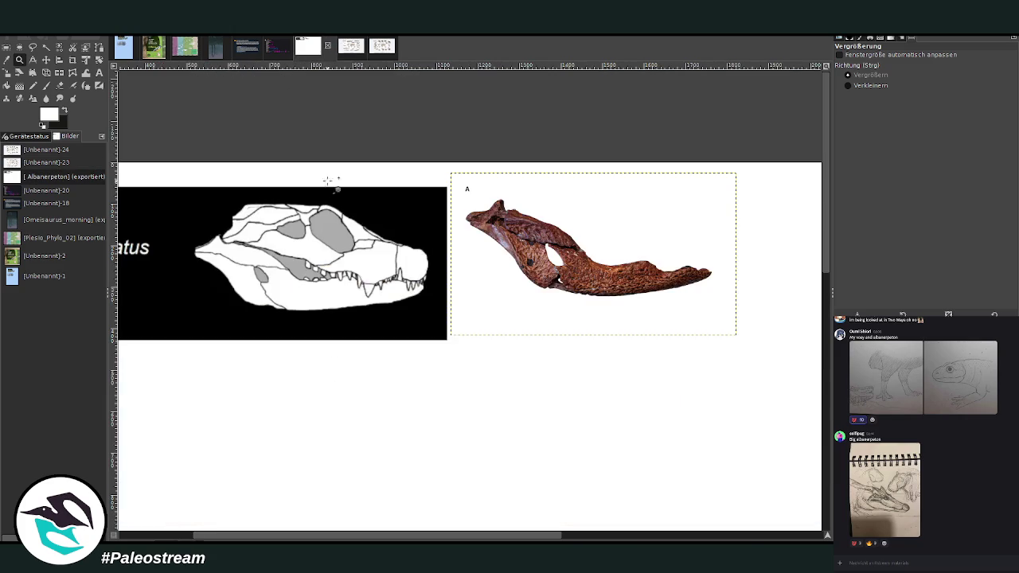
Step: Zoom the skull/jaw sheet out to fit the page, then switch to the crocodile map poster
click(882, 86)
click(522, 276)
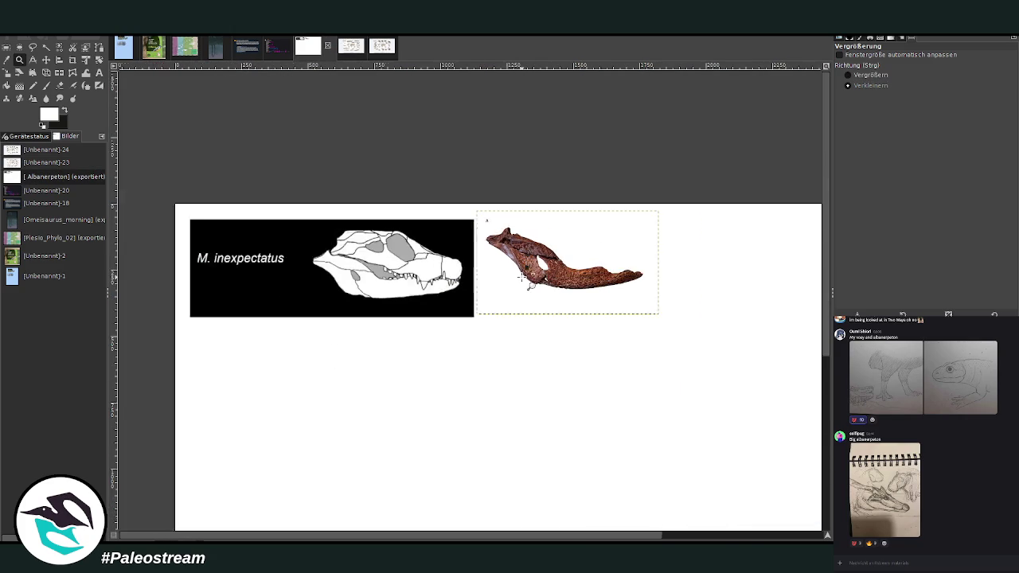
click(522, 277)
click(850, 77)
drag(343, 143, 777, 457)
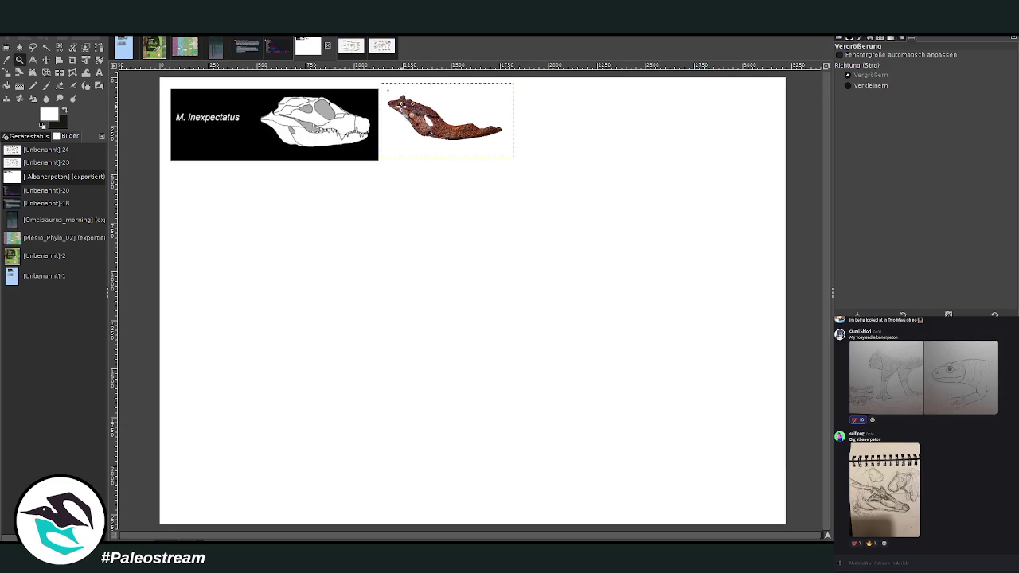
click(349, 46)
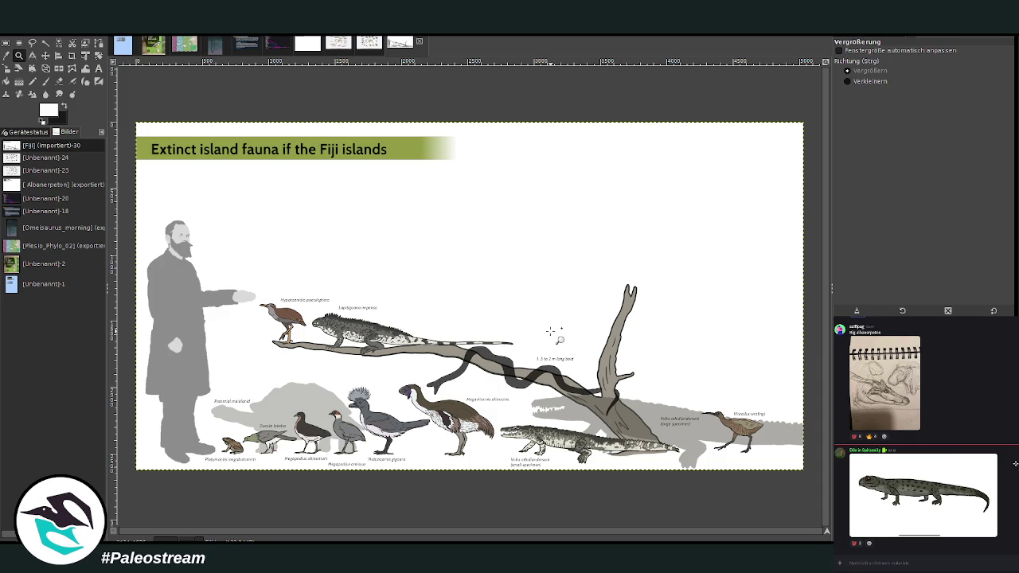
Step: Zoom into the Fiji fauna figures and pan across them, then return to the skull/jaw sheet
drag(153, 213, 550, 476)
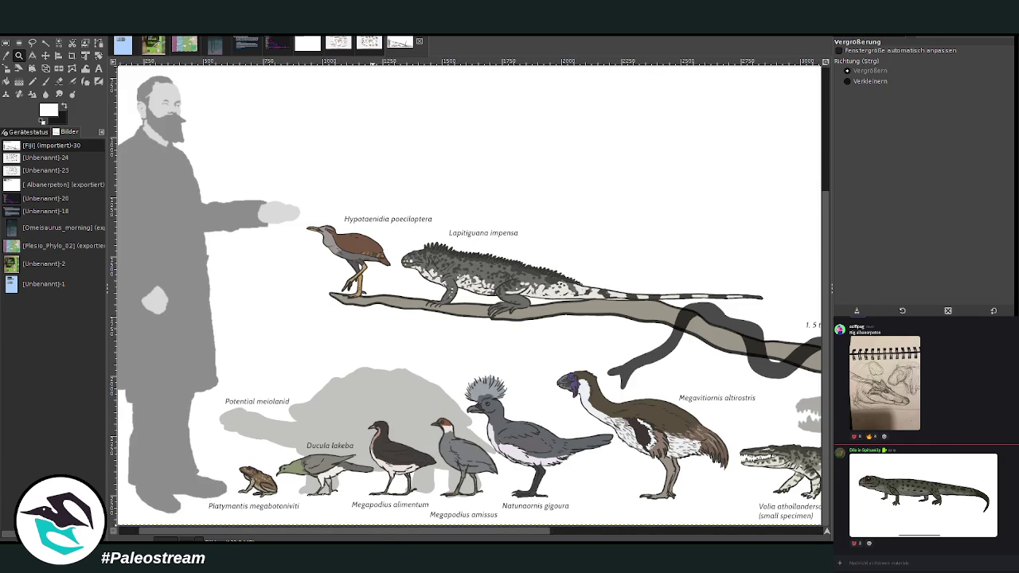
drag(381, 535, 400, 535)
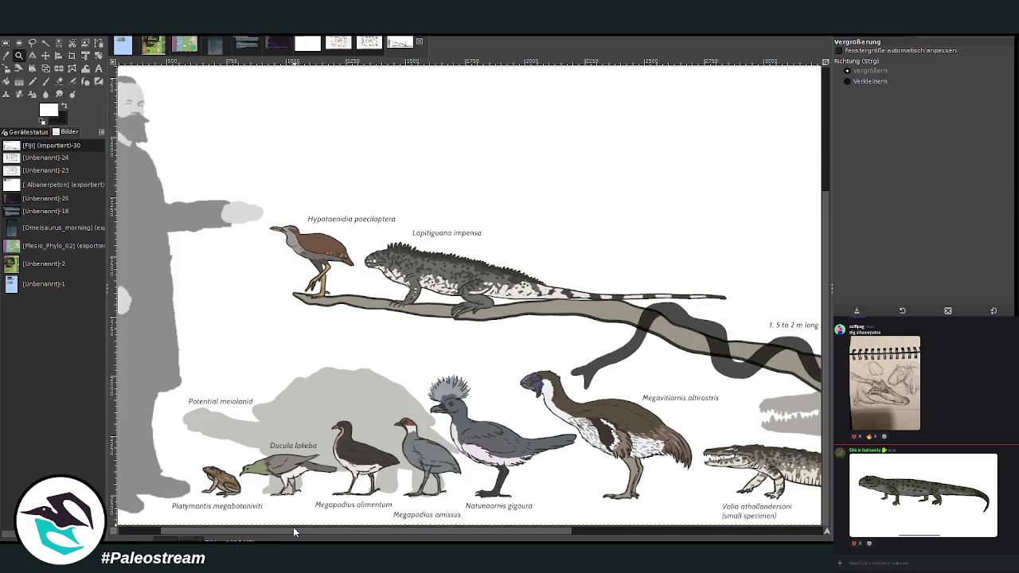
drag(294, 531, 479, 532)
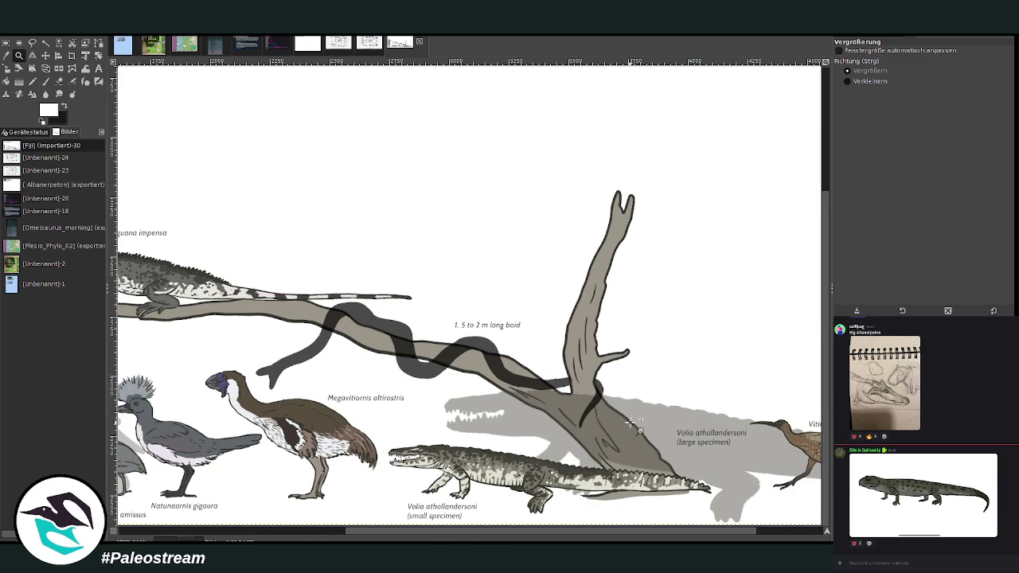
drag(602, 537, 681, 533)
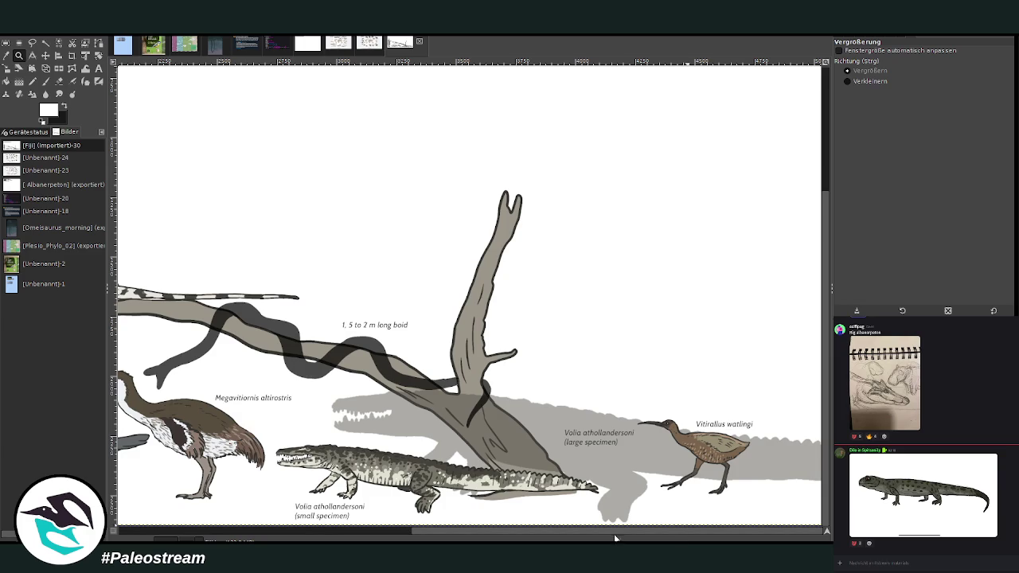
drag(615, 540, 370, 538)
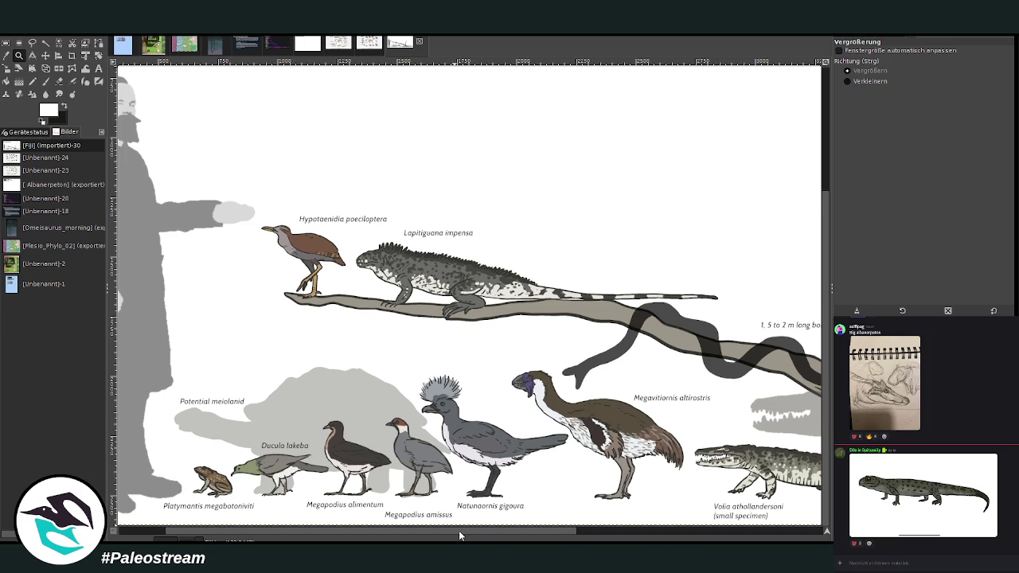
drag(459, 534, 361, 516)
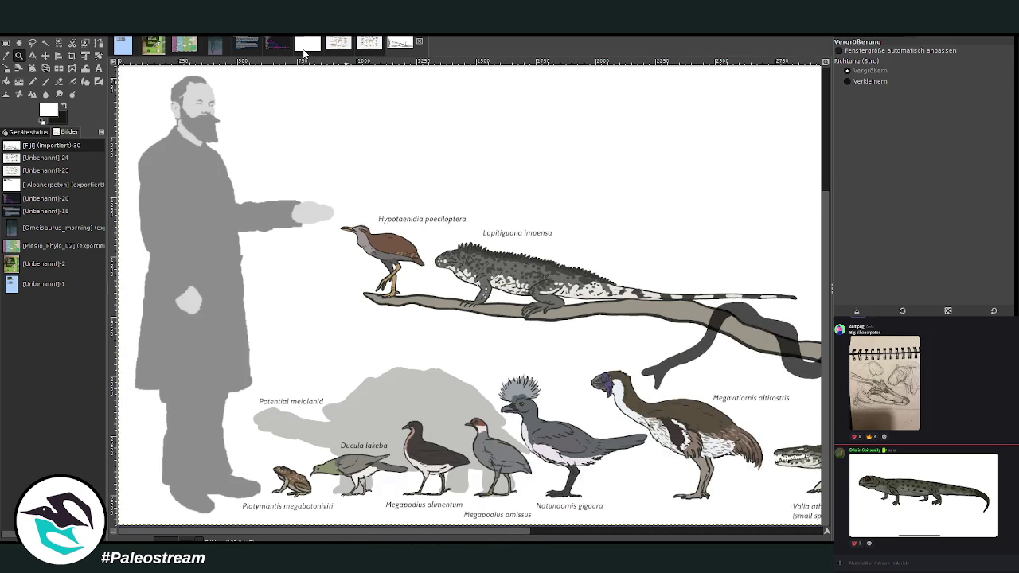
click(306, 46)
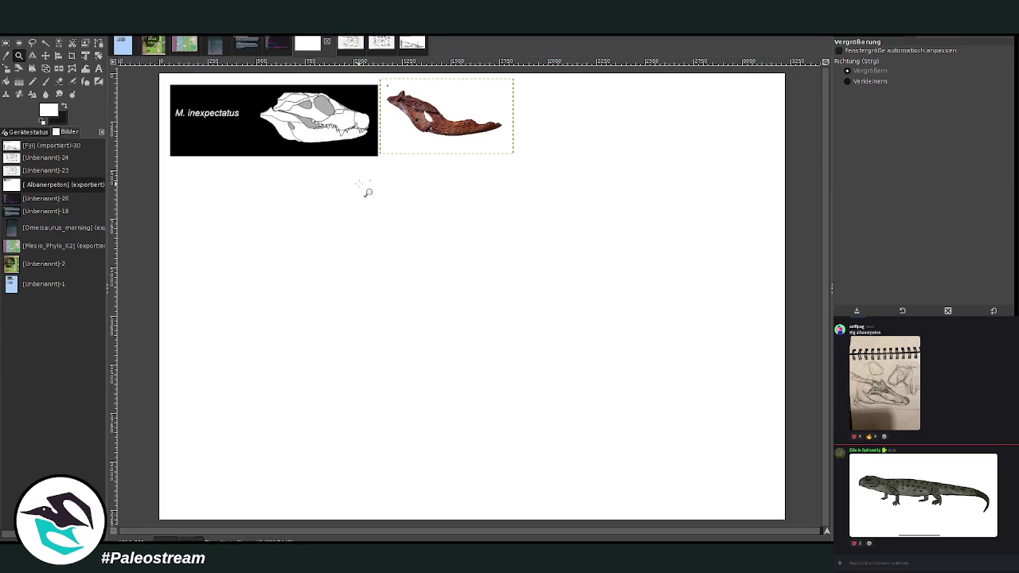
Step: Activate the skull drawing layer and set dark olive green as the foreground colour
key(Page_Down)
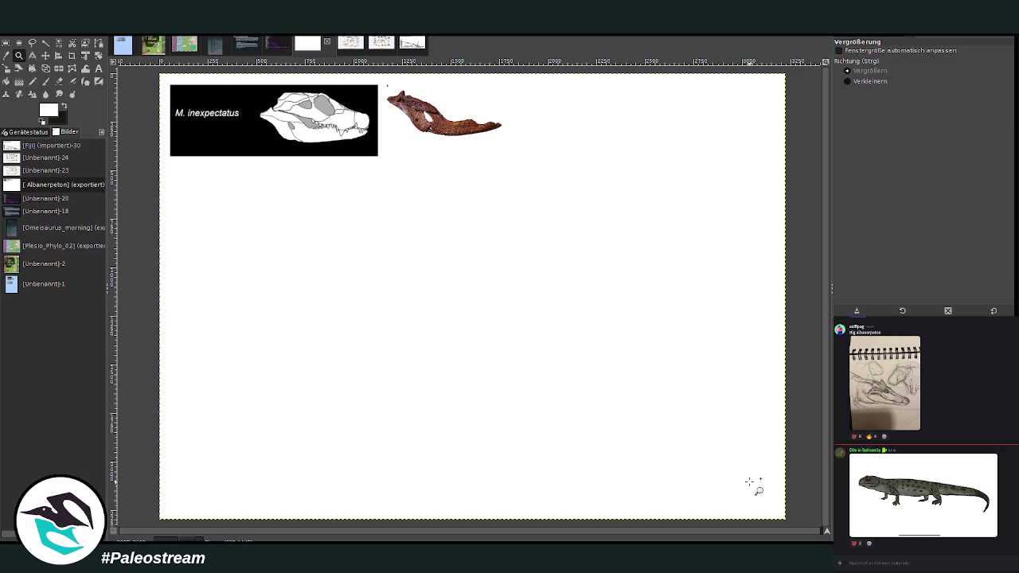
click(45, 81)
click(64, 108)
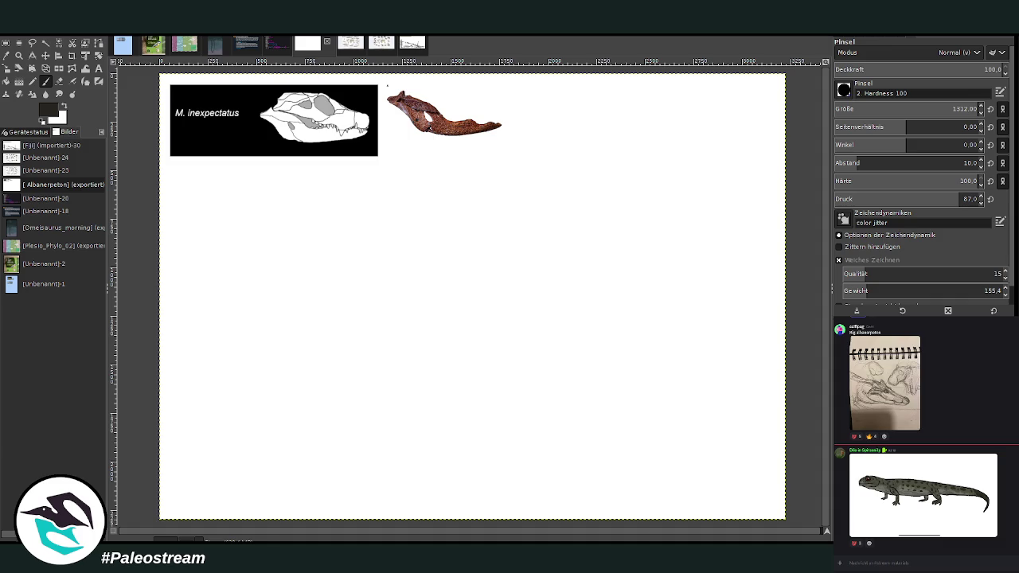
click(64, 107)
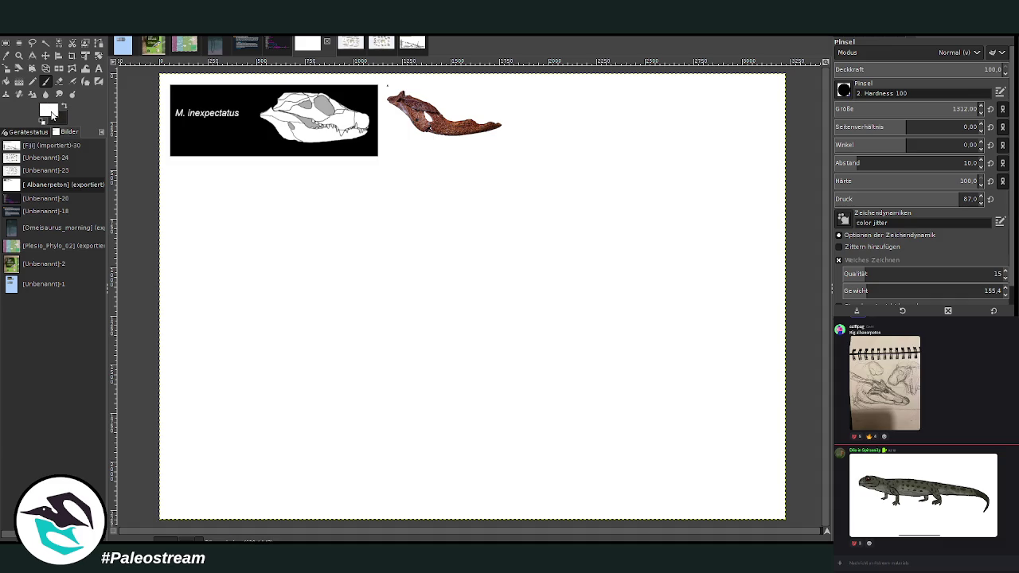
key(x)
click(19, 83)
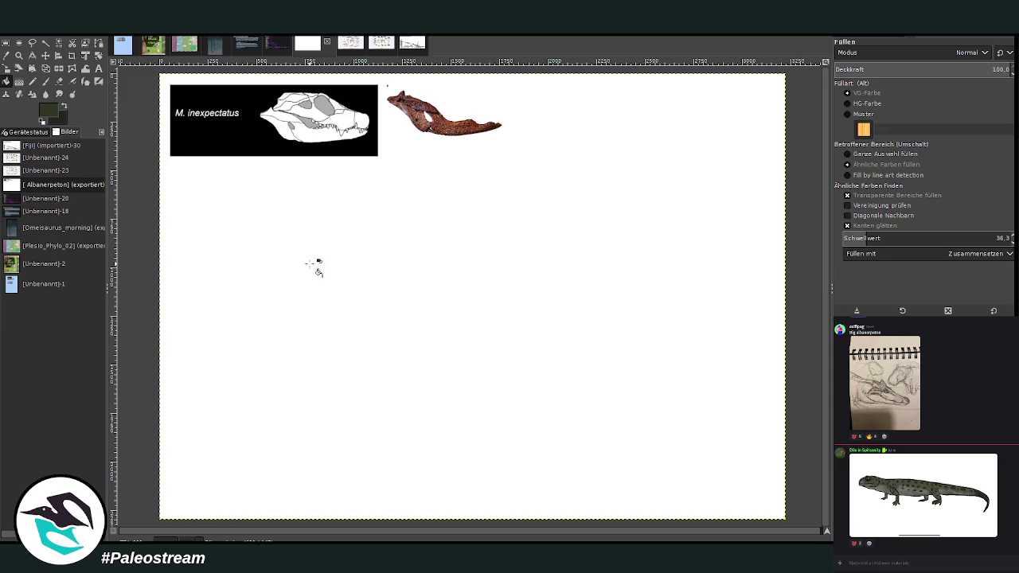
Step: Bucket-fill the canvas dark olive and lay a diagonal linear gradient at 63.6 opacity
click(291, 301)
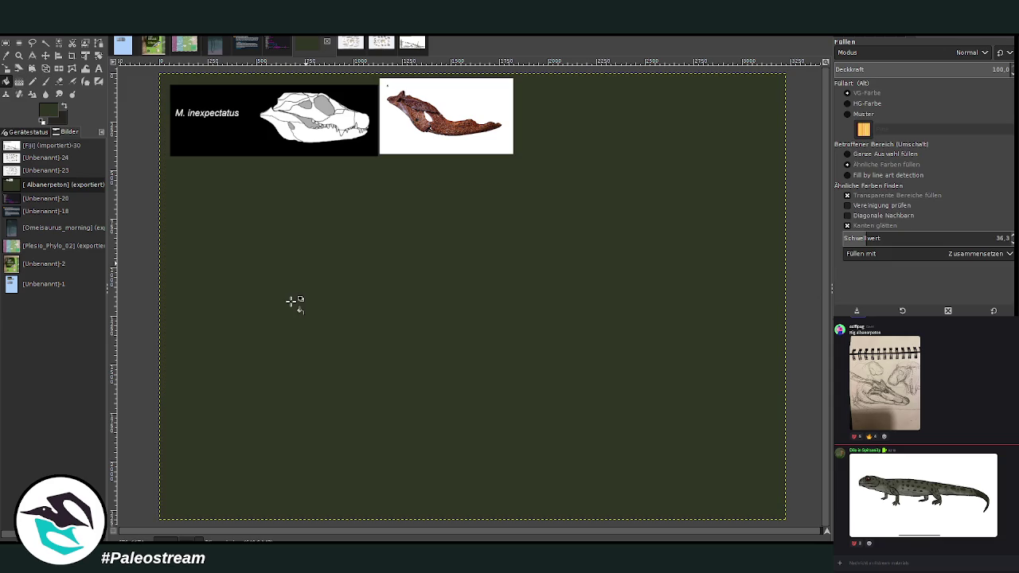
click(33, 81)
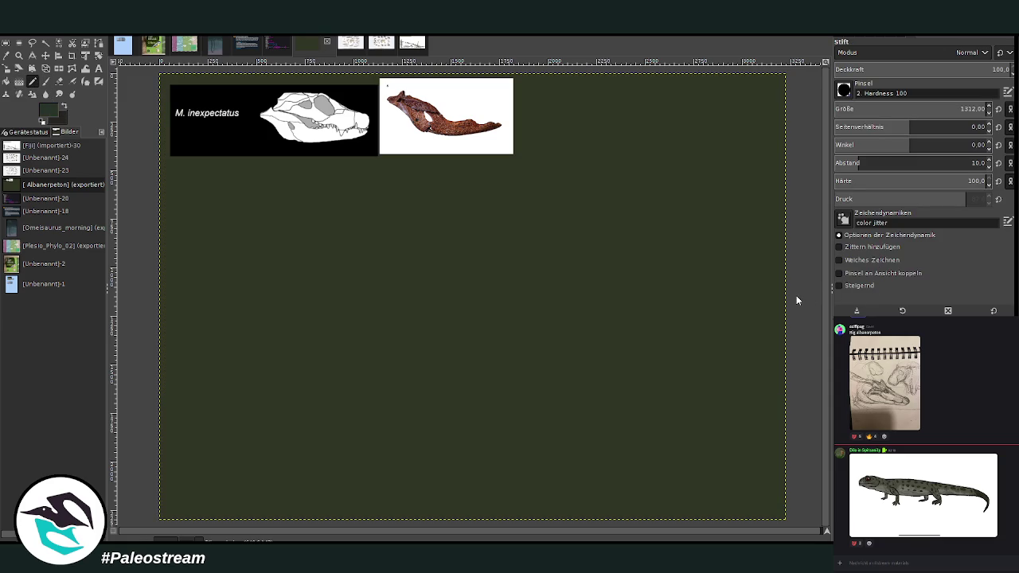
click(20, 83)
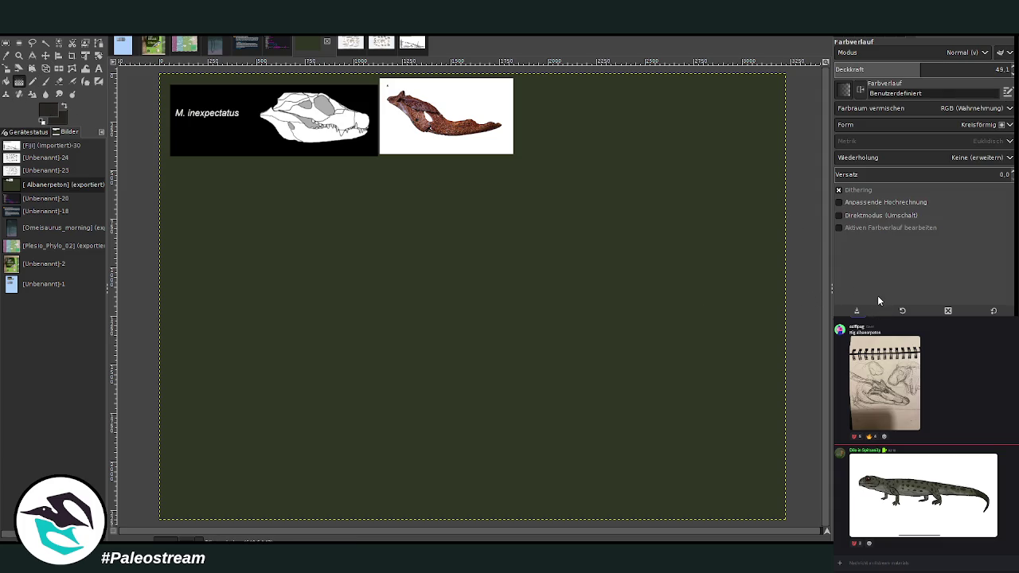
click(947, 69)
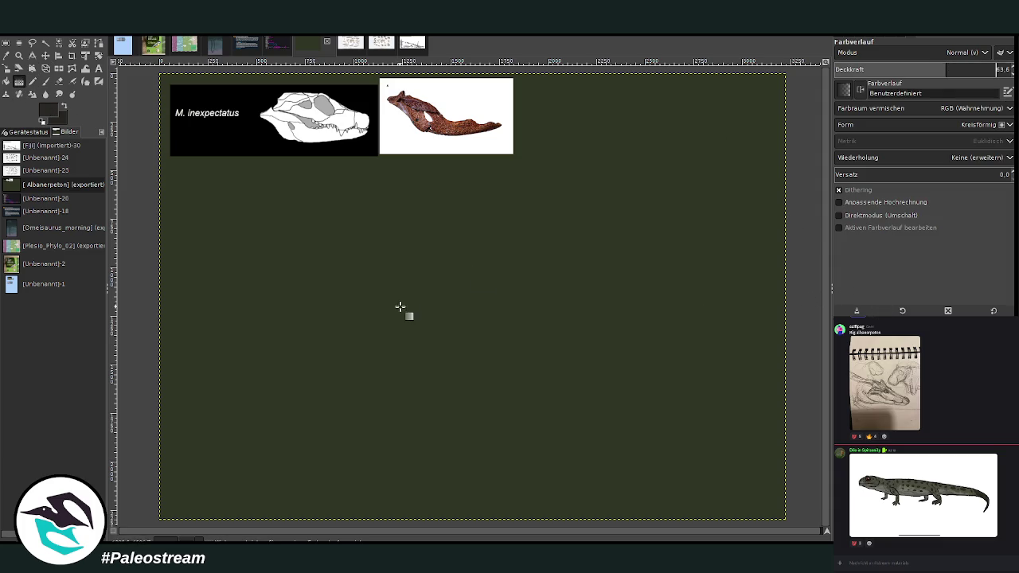
scroll(847, 127, up, 2)
drag(316, 390, 673, 176)
key(Return)
Step: Set up the paintbrush with default dark colours and brush size 41
key(p)
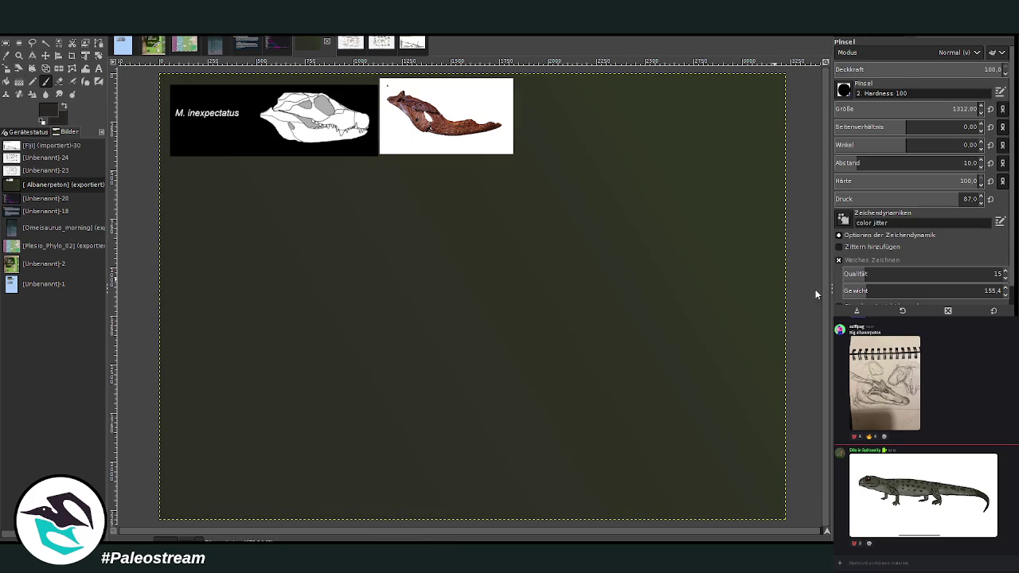
key(d)
click(840, 109)
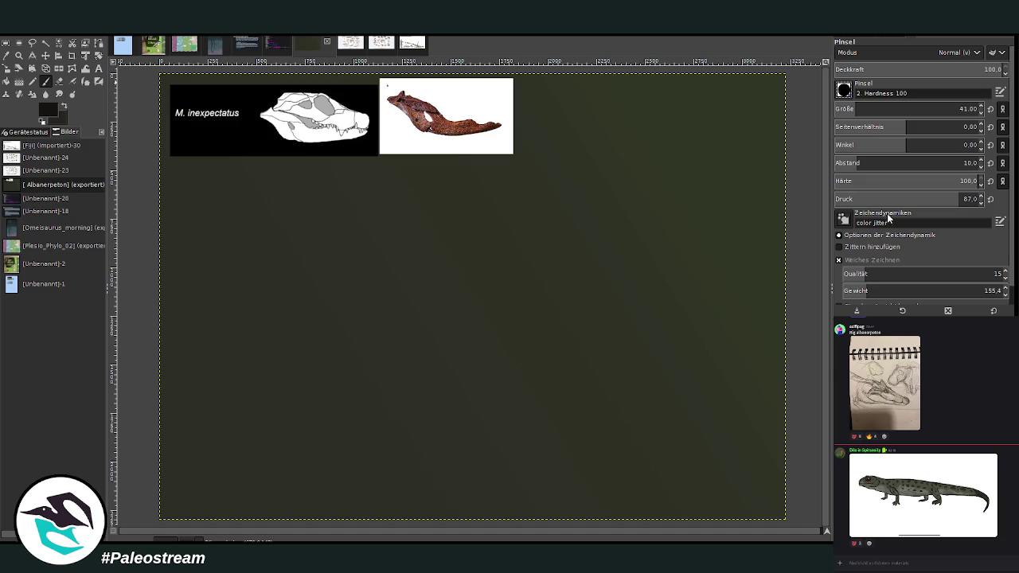
scroll(868, 94, down, 10)
Step: Move the jaw photo and skull drawing layers into the top-right corner
key(m)
drag(430, 126, 696, 122)
drag(260, 111, 664, 162)
drag(701, 103, 708, 103)
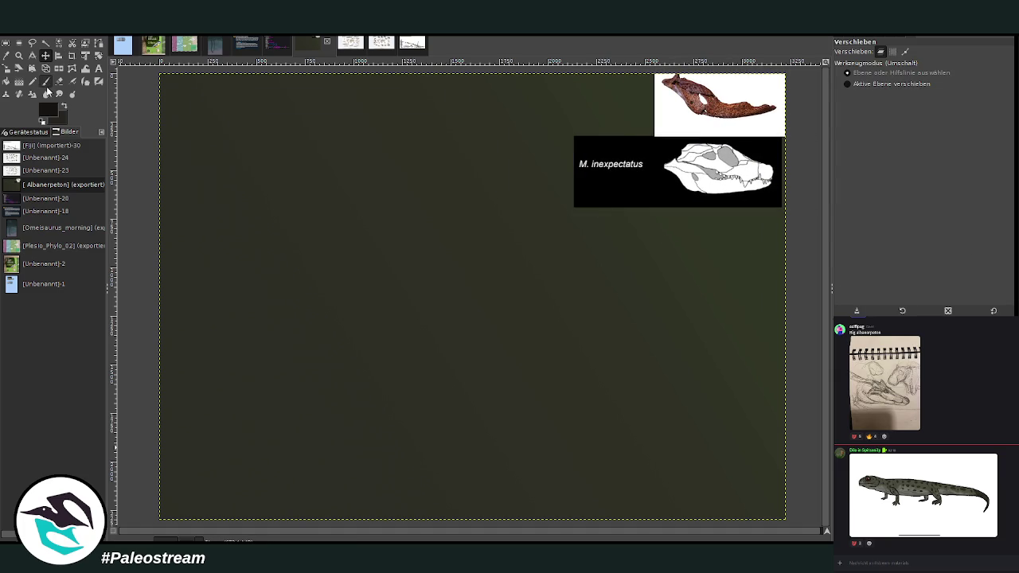
Step: Sketch the shoulder shape and upper forelimb lines with the chalk brush at size 33
click(46, 81)
mouse_move(340, 238)
mouse_down()
mouse_move(454, 217)
mouse_move(382, 163)
mouse_up()
key([)
mouse_move(476, 202)
mouse_down()
mouse_move(357, 163)
mouse_move(334, 293)
mouse_up()
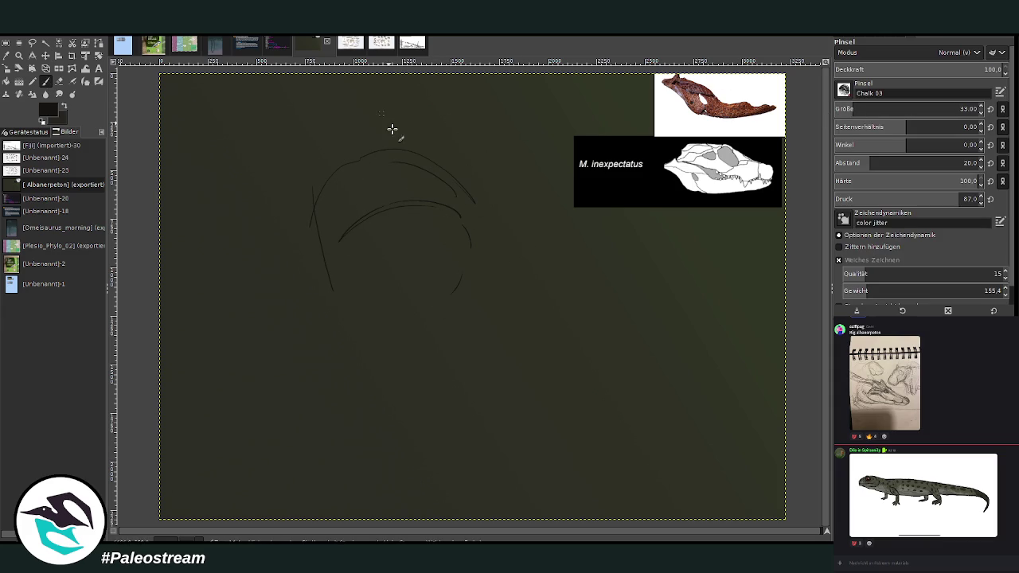
drag(426, 305, 368, 327)
key(shift+e)
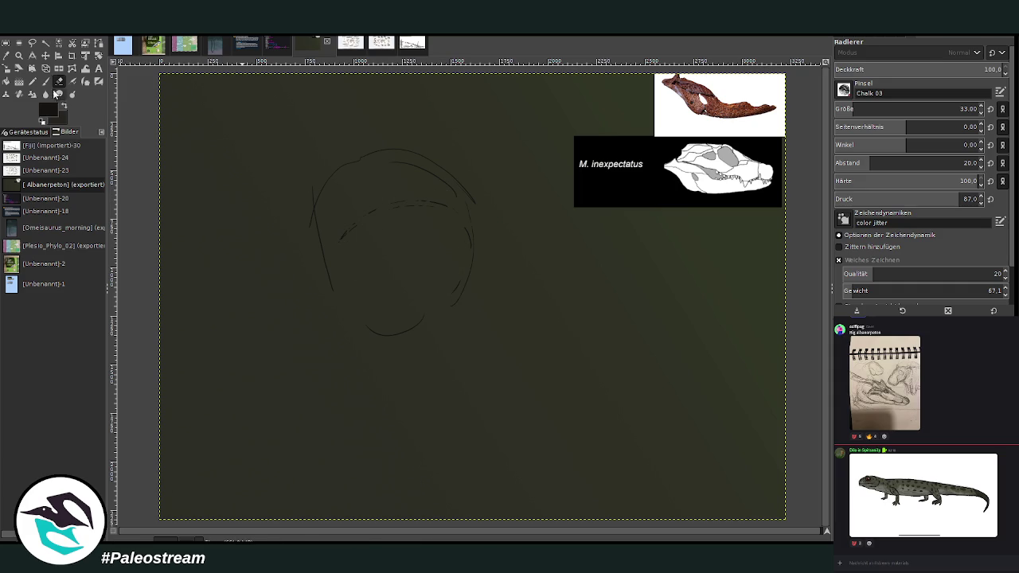
key(p)
mouse_move(421, 209)
mouse_down()
mouse_move(430, 291)
mouse_move(419, 278)
mouse_move(414, 202)
mouse_move(444, 324)
mouse_move(458, 326)
mouse_up()
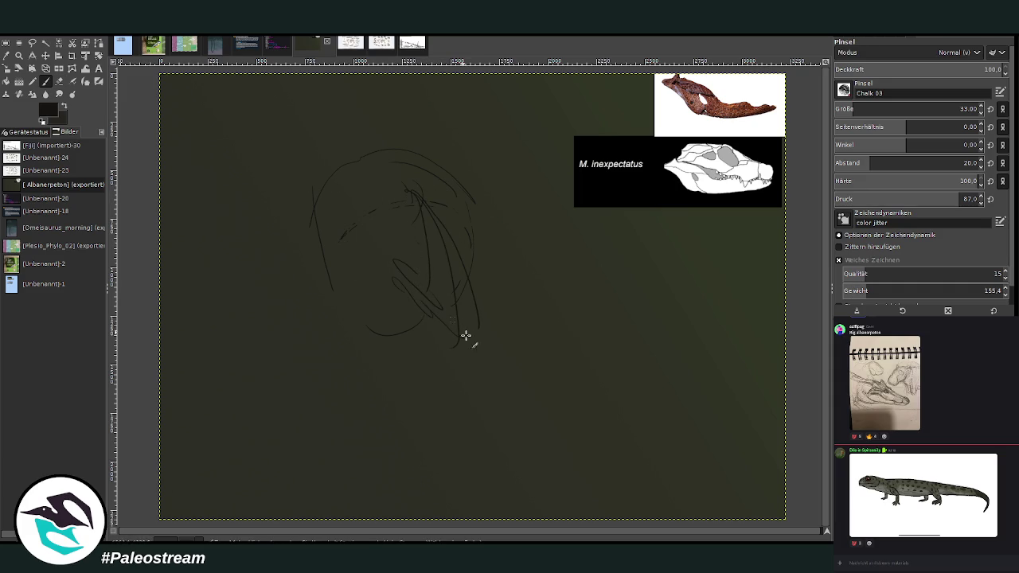
drag(391, 282, 451, 341)
mouse_move(476, 291)
mouse_down()
mouse_move(490, 364)
mouse_move(477, 423)
mouse_up()
Step: Outline the lower forelimb, clawed hand and a second long leg below the shoulder
mouse_move(396, 210)
mouse_down()
mouse_move(392, 290)
mouse_move(353, 171)
mouse_move(335, 168)
mouse_move(324, 235)
mouse_up()
drag(470, 202, 477, 274)
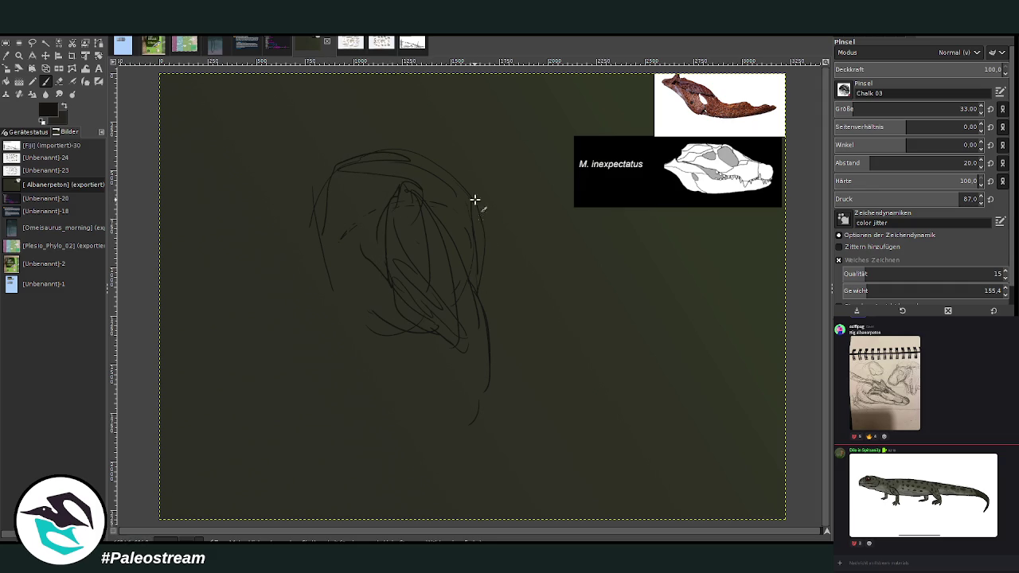
mouse_move(462, 191)
mouse_down()
mouse_move(484, 275)
mouse_move(528, 326)
mouse_move(531, 373)
mouse_up()
mouse_move(501, 341)
mouse_down()
mouse_move(519, 395)
mouse_move(535, 394)
mouse_move(526, 402)
mouse_up()
mouse_move(532, 326)
mouse_down()
mouse_move(536, 400)
mouse_move(503, 411)
mouse_move(553, 410)
mouse_up()
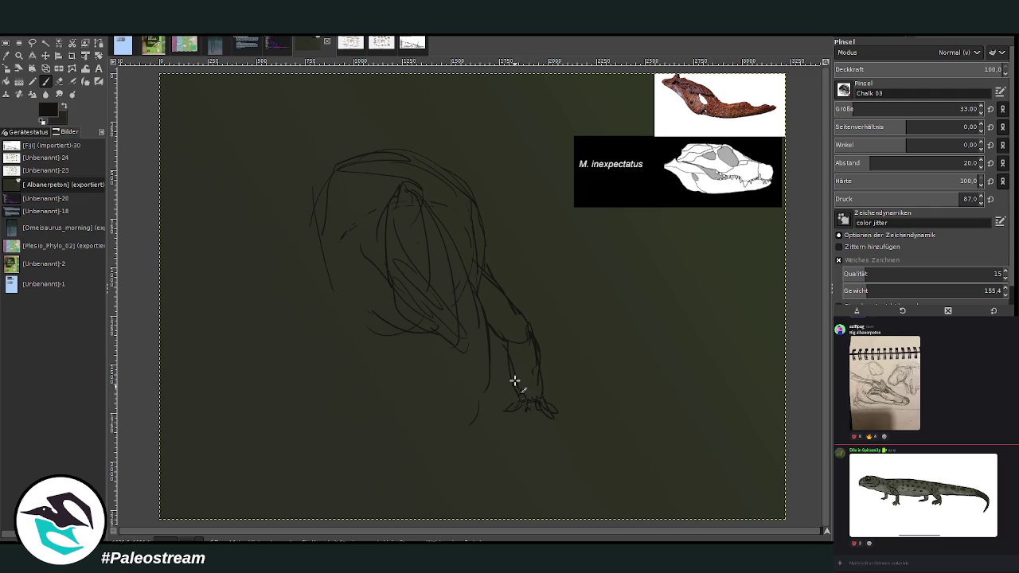
mouse_move(520, 343)
mouse_down()
mouse_move(546, 391)
mouse_move(461, 189)
mouse_move(365, 145)
mouse_up()
mouse_move(399, 231)
mouse_down()
mouse_move(407, 170)
mouse_move(462, 237)
mouse_move(447, 186)
mouse_up()
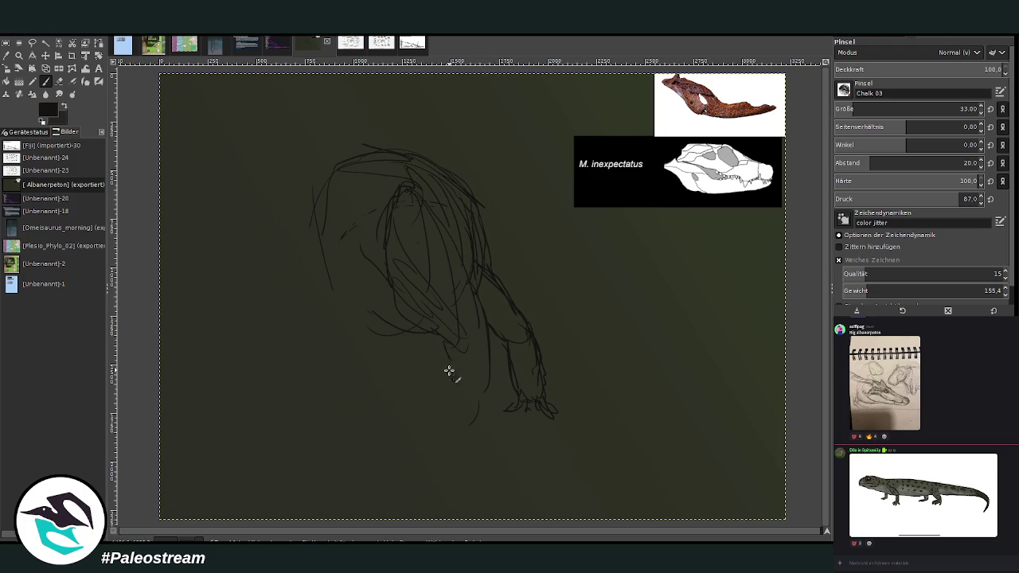
drag(484, 358, 479, 474)
mouse_move(446, 369)
mouse_down()
mouse_move(436, 462)
mouse_move(479, 481)
mouse_up()
click(863, 108)
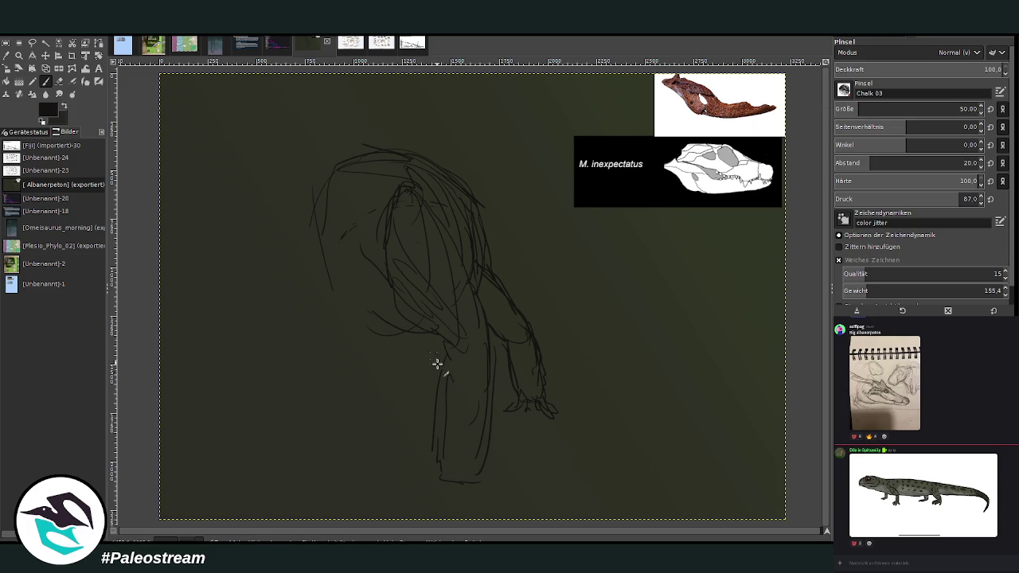
Step: Strengthen the leg edges and darken the shoulder's top contour
drag(466, 353, 431, 454)
mouse_move(435, 395)
mouse_down()
mouse_move(431, 476)
mouse_move(487, 395)
mouse_up()
drag(484, 344, 458, 263)
drag(392, 175, 416, 199)
drag(398, 164, 382, 196)
drag(342, 151, 430, 168)
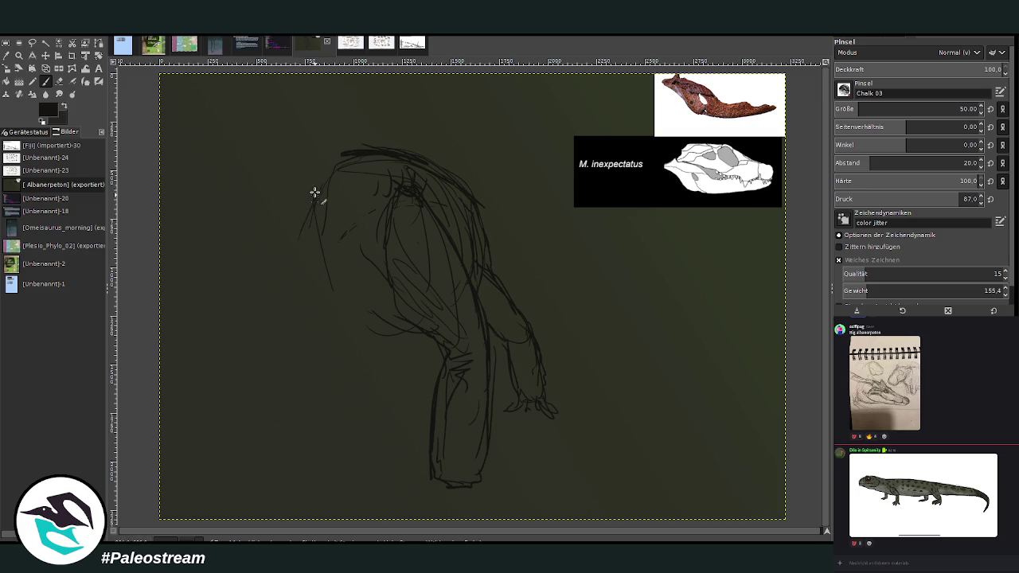
Step: Draw the back line arcing over the shoulder and the belly line running left
mouse_move(261, 169)
mouse_down()
mouse_move(364, 150)
mouse_move(226, 198)
mouse_up()
mouse_move(262, 171)
mouse_down()
mouse_move(305, 157)
mouse_move(164, 189)
mouse_up()
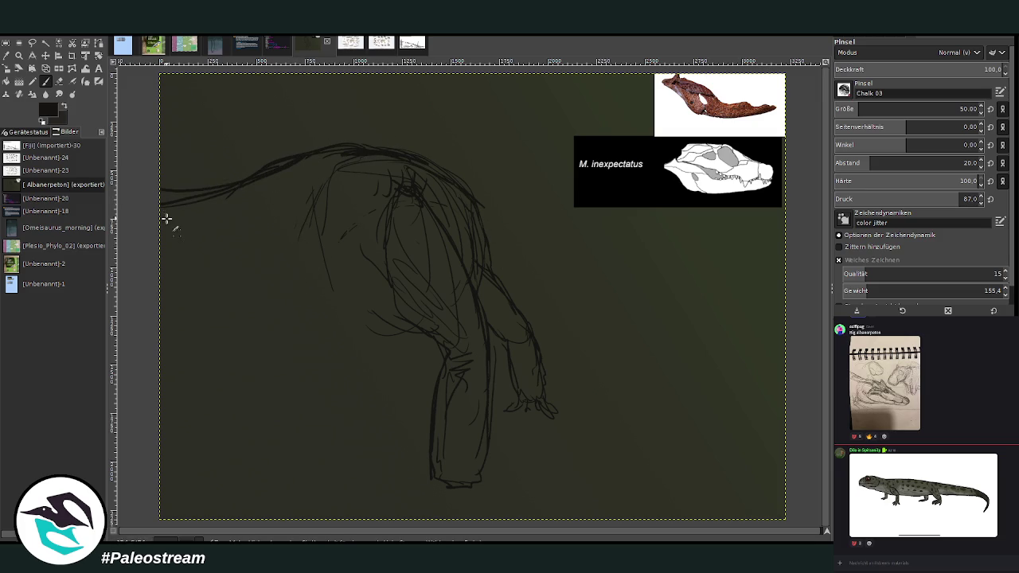
mouse_move(257, 168)
mouse_down()
mouse_move(221, 182)
mouse_move(311, 159)
mouse_up()
mouse_move(197, 295)
mouse_down()
mouse_move(158, 297)
mouse_move(341, 243)
mouse_move(338, 275)
mouse_up()
mouse_move(406, 320)
mouse_down()
mouse_move(315, 291)
mouse_move(263, 351)
mouse_move(316, 289)
mouse_move(267, 381)
mouse_up()
Step: Sketch the left front leg, redrawing it after an undo, and add feet to both legs
drag(263, 311, 232, 430)
drag(234, 390, 231, 460)
drag(301, 319, 271, 478)
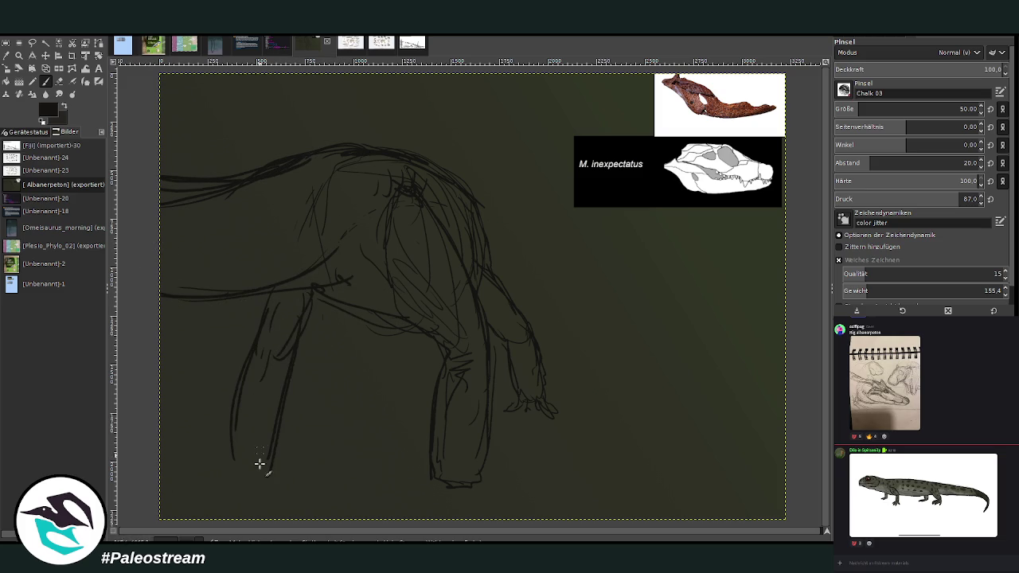
key(ctrl+z)
key(ctrl+z)
key(ctrl+z)
key(ctrl+z)
mouse_move(262, 353)
mouse_down()
mouse_move(257, 295)
mouse_move(209, 442)
mouse_up()
mouse_move(272, 319)
mouse_down()
mouse_move(260, 375)
mouse_move(218, 454)
mouse_up()
mouse_move(239, 366)
mouse_down()
mouse_move(176, 458)
mouse_move(248, 478)
mouse_up()
mouse_move(176, 470)
mouse_down()
mouse_move(199, 471)
mouse_move(213, 446)
mouse_move(234, 462)
mouse_move(280, 469)
mouse_move(197, 478)
mouse_move(176, 467)
mouse_up()
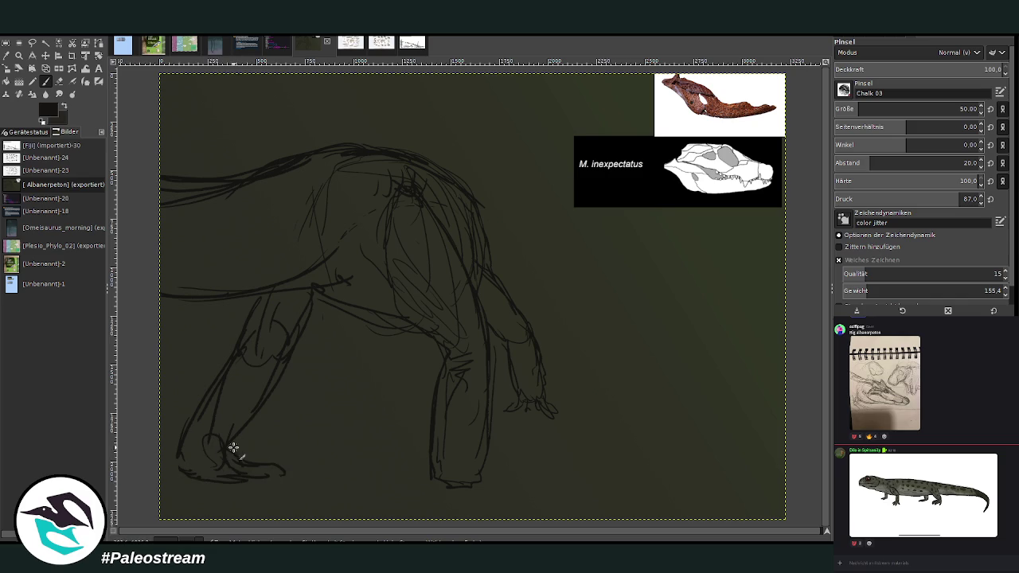
mouse_move(430, 464)
mouse_down()
mouse_move(448, 483)
mouse_move(485, 482)
mouse_move(425, 491)
mouse_move(481, 471)
mouse_move(421, 483)
mouse_up()
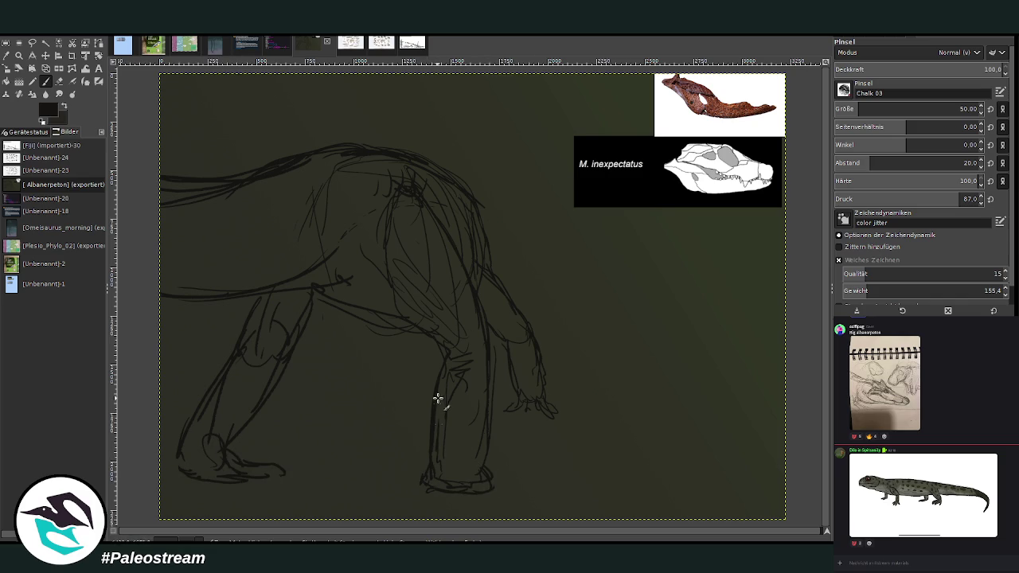
Step: Add thigh contours, rib lines across the torso, and hatching on the belly, chest and left leg
drag(352, 257, 311, 276)
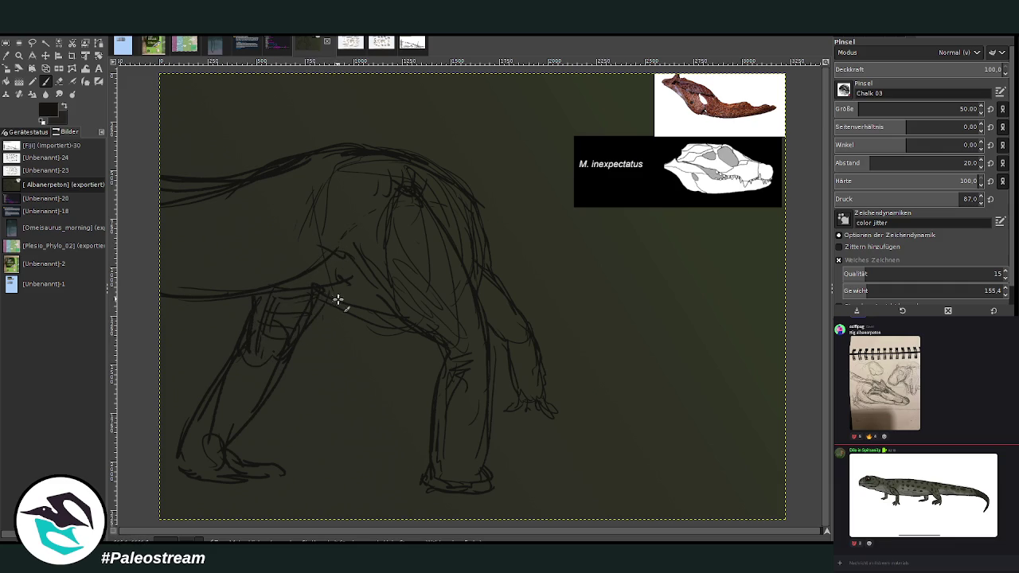
drag(312, 302, 277, 284)
drag(175, 208, 177, 292)
mouse_move(215, 203)
mouse_down()
mouse_move(217, 287)
mouse_move(243, 282)
mouse_up()
drag(275, 189, 301, 272)
mouse_move(327, 239)
mouse_down()
mouse_move(352, 169)
mouse_move(364, 262)
mouse_up()
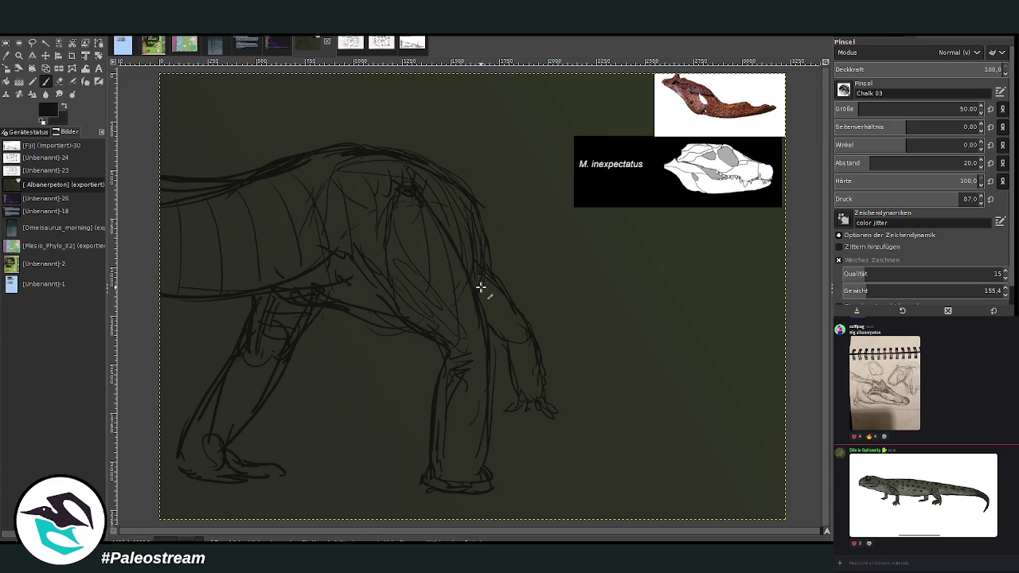
mouse_move(411, 321)
mouse_down()
mouse_move(296, 299)
mouse_move(318, 281)
mouse_up()
mouse_move(390, 307)
mouse_down()
mouse_move(328, 253)
mouse_move(343, 276)
mouse_move(353, 262)
mouse_move(373, 278)
mouse_move(393, 273)
mouse_move(428, 332)
mouse_move(463, 343)
mouse_move(482, 387)
mouse_move(481, 416)
mouse_move(453, 456)
mouse_move(468, 476)
mouse_up()
mouse_move(223, 459)
mouse_down()
mouse_move(255, 409)
mouse_move(241, 346)
mouse_move(205, 427)
mouse_up()
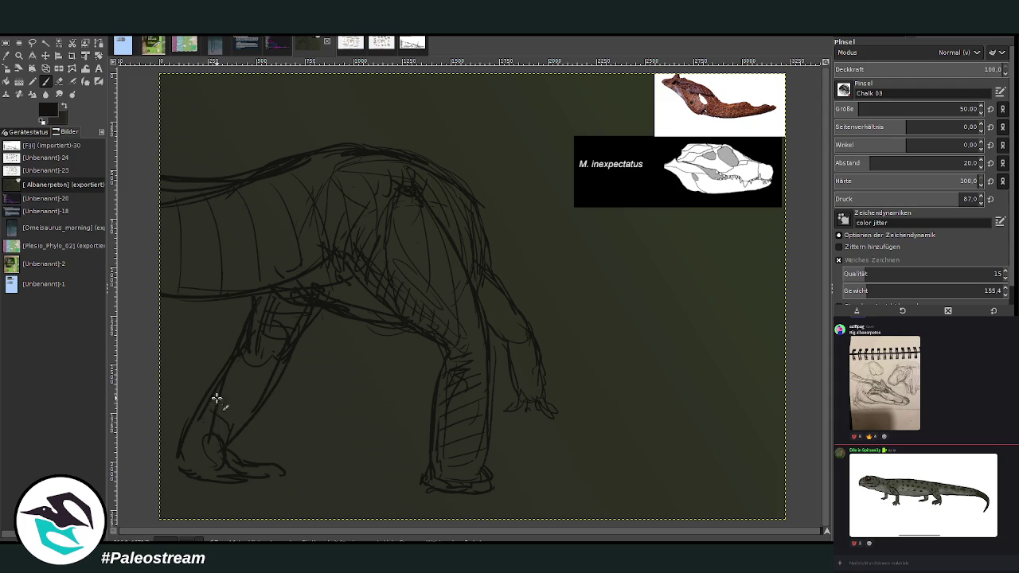
mouse_move(252, 415)
mouse_down()
mouse_move(255, 348)
mouse_move(285, 426)
mouse_up()
click(57, 82)
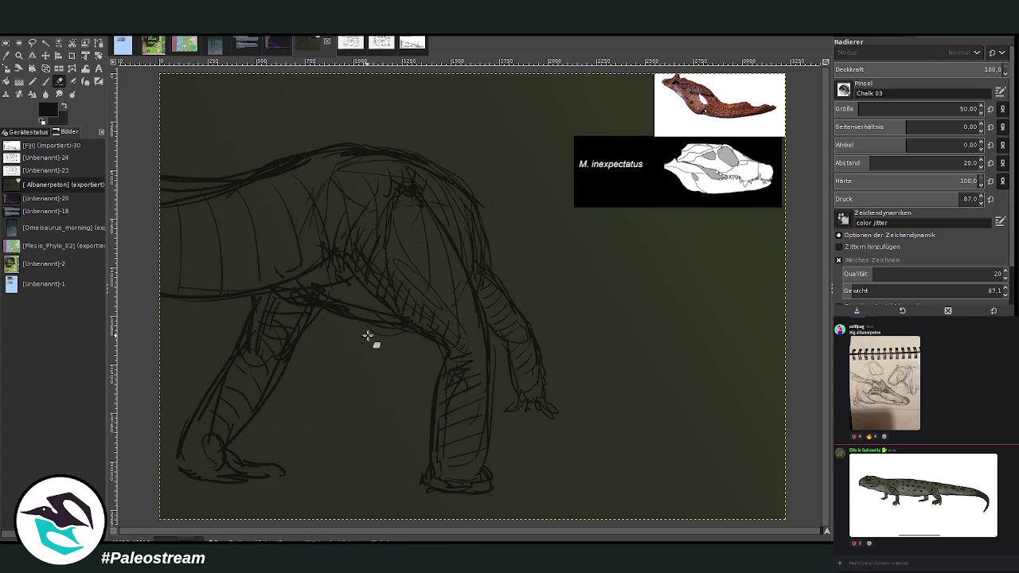
Step: Draw a thin hind leg with its foot under the belly using the Pencil
click(33, 82)
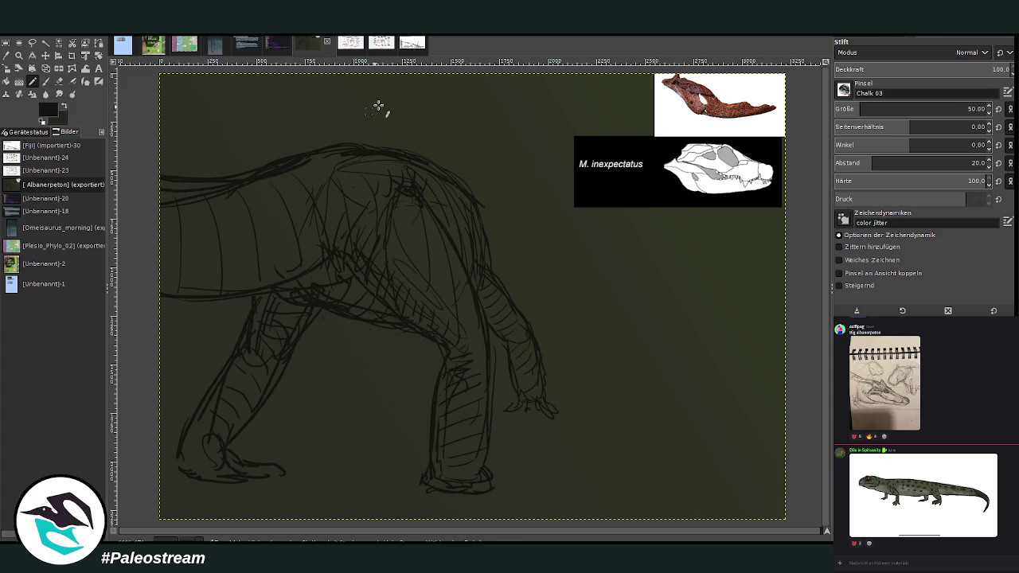
drag(381, 322, 378, 365)
drag(357, 323, 356, 412)
drag(375, 368, 375, 408)
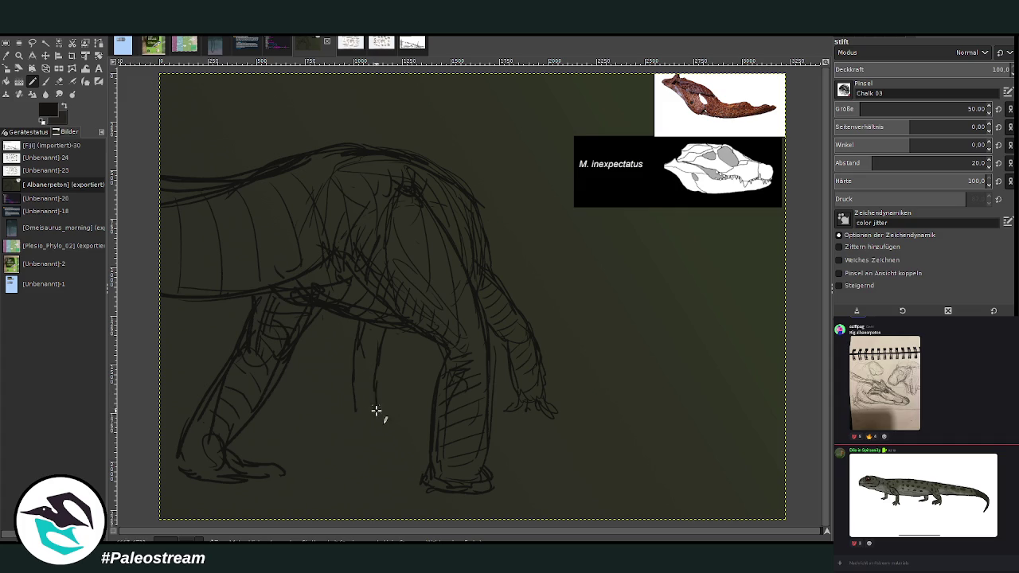
mouse_move(398, 420)
mouse_down()
mouse_move(367, 416)
mouse_move(348, 353)
mouse_move(378, 408)
mouse_move(374, 336)
mouse_up()
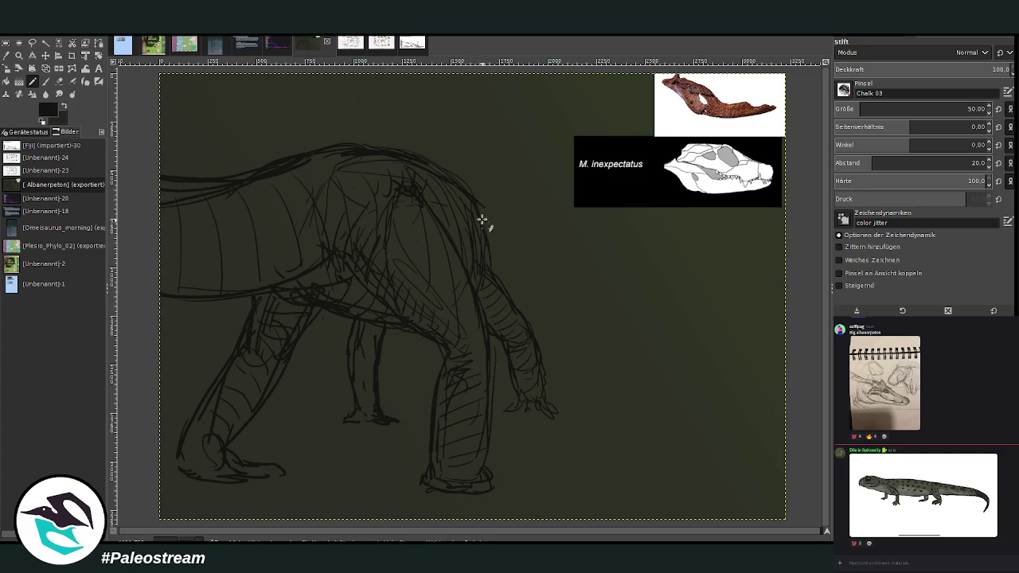
Step: Extend a jagged neck line rightward from the shoulder
drag(486, 224, 508, 221)
mouse_move(484, 220)
mouse_down()
mouse_move(537, 214)
mouse_move(532, 229)
mouse_move(533, 212)
mouse_move(573, 217)
mouse_up()
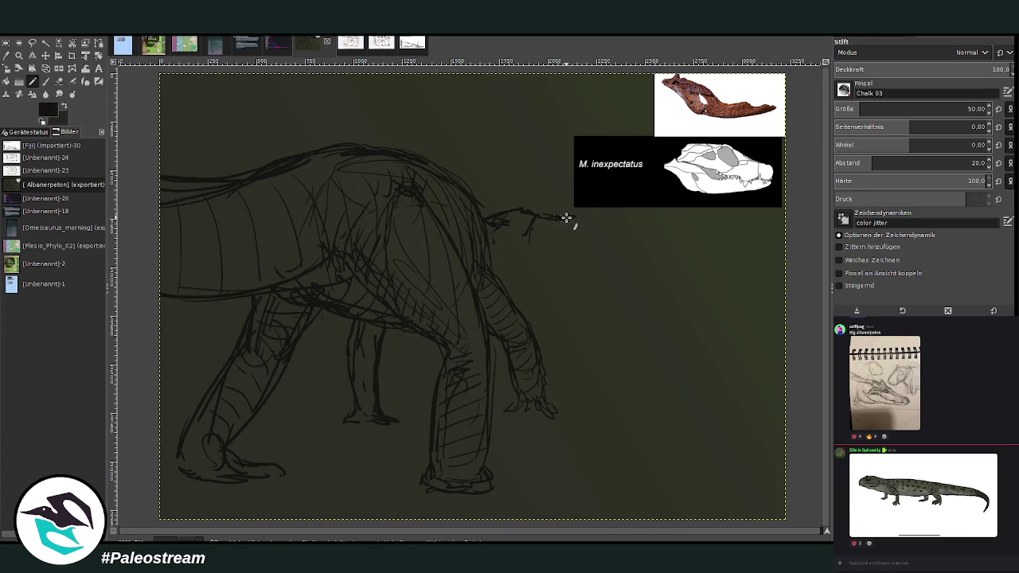
mouse_move(575, 216)
mouse_down()
mouse_move(627, 244)
mouse_move(611, 244)
mouse_up()
key(shift+e)
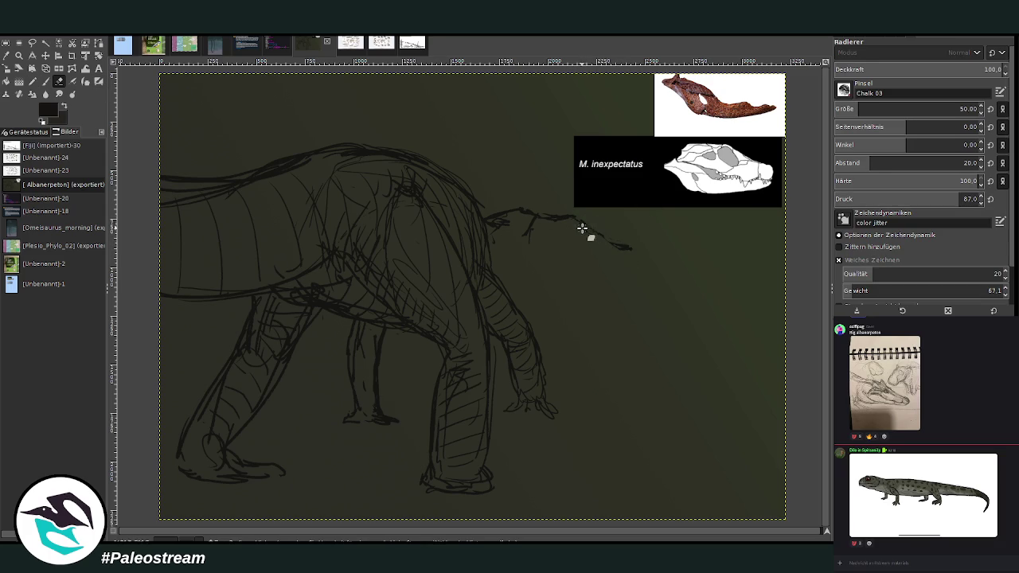
Step: Retrace the neck tip and draw the snout's lower jaw line with the chalk brush
key(p)
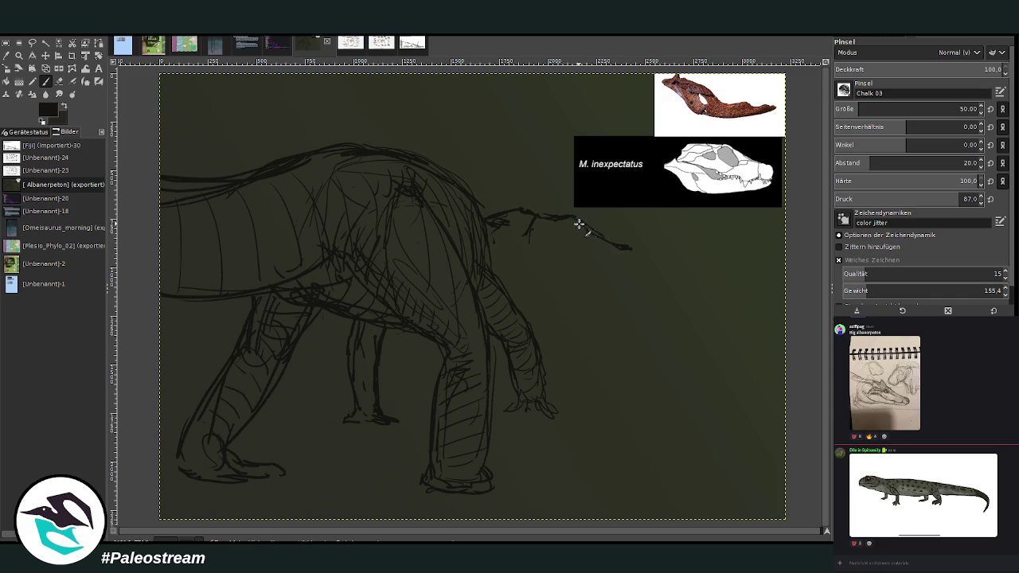
drag(584, 228, 633, 249)
drag(605, 277, 544, 275)
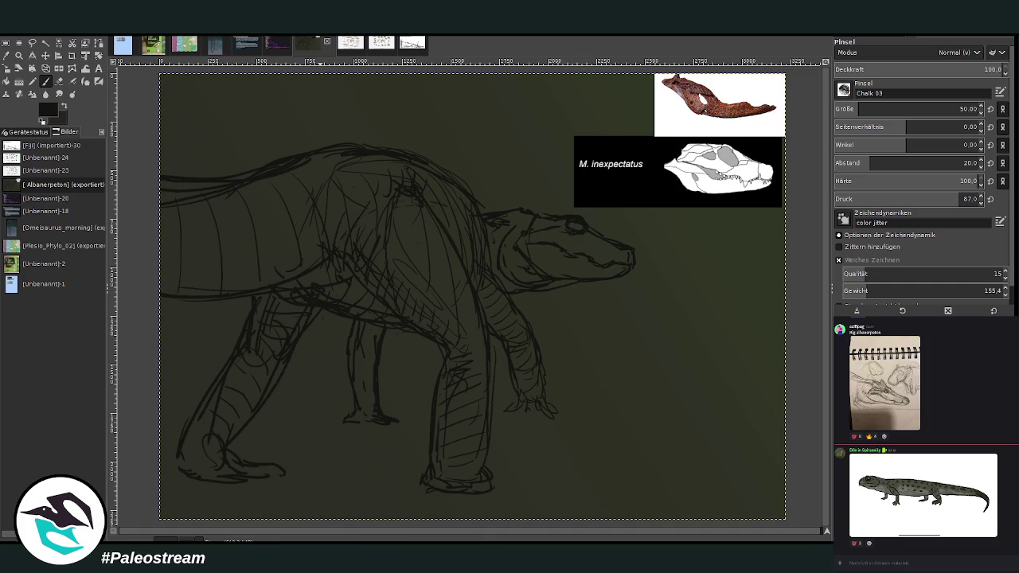
Step: Lasso-select the sketched head and start scaling it up
click(32, 43)
mouse_move(564, 314)
mouse_down()
mouse_move(585, 323)
mouse_move(564, 332)
mouse_move(560, 312)
mouse_up()
key(Return)
key(shift+s)
click(588, 272)
Step: Scale the sketched head up to 1119×815 pixels, apply it, and deselect
drag(588, 272, 526, 187)
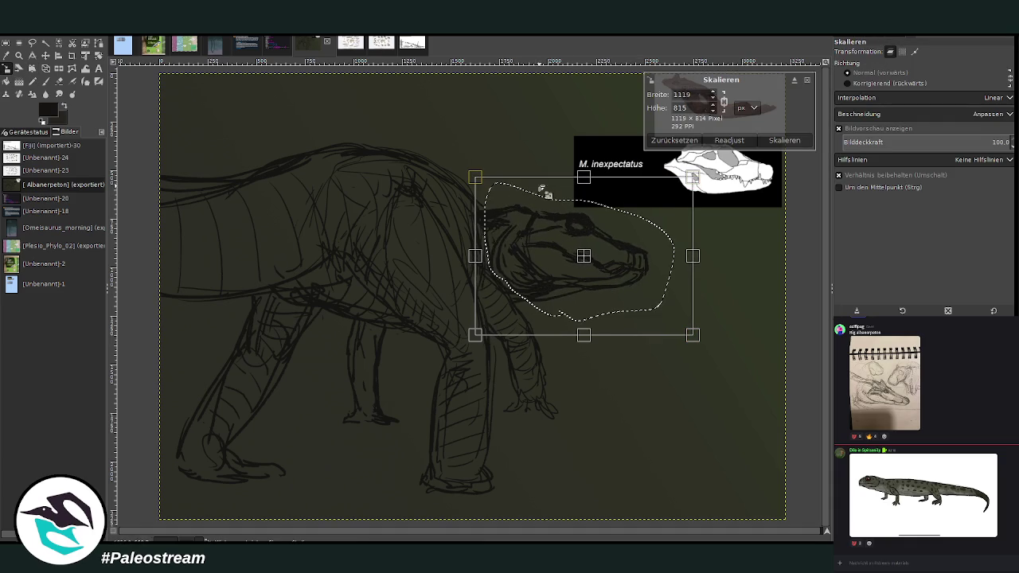
key(Return)
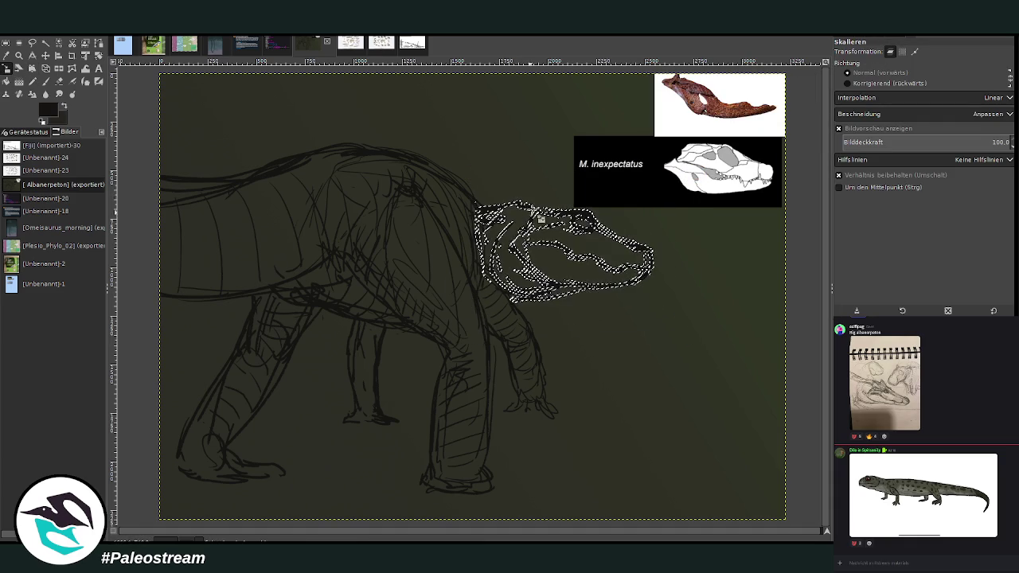
key(ctrl+shift+a)
key(p)
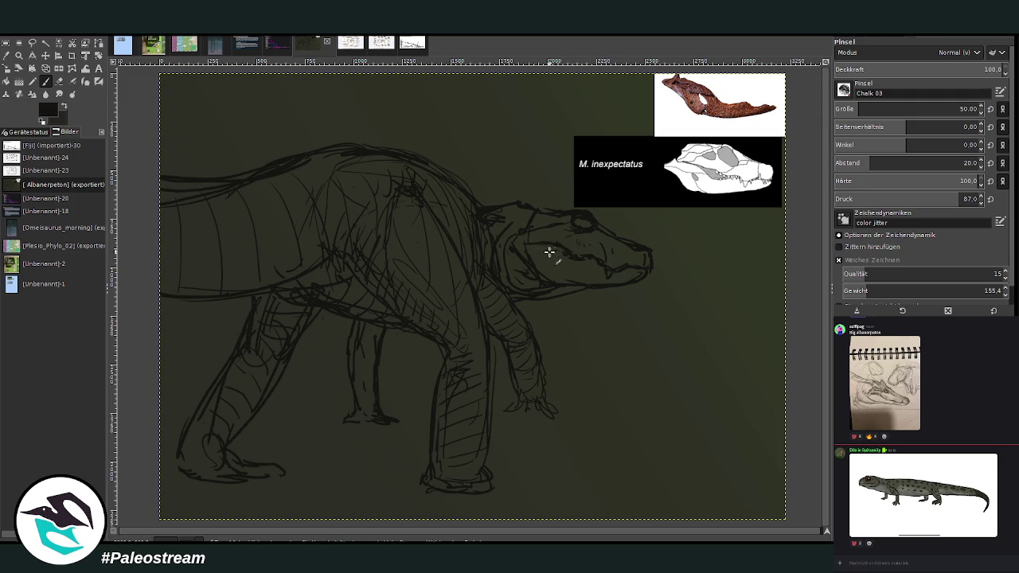
Step: Add a detail stroke on the snout and raise the chalk brush size to 234
mouse_move(566, 251)
mouse_down()
mouse_move(587, 264)
mouse_move(630, 263)
mouse_move(634, 278)
mouse_move(649, 273)
mouse_move(544, 290)
mouse_up()
click(894, 108)
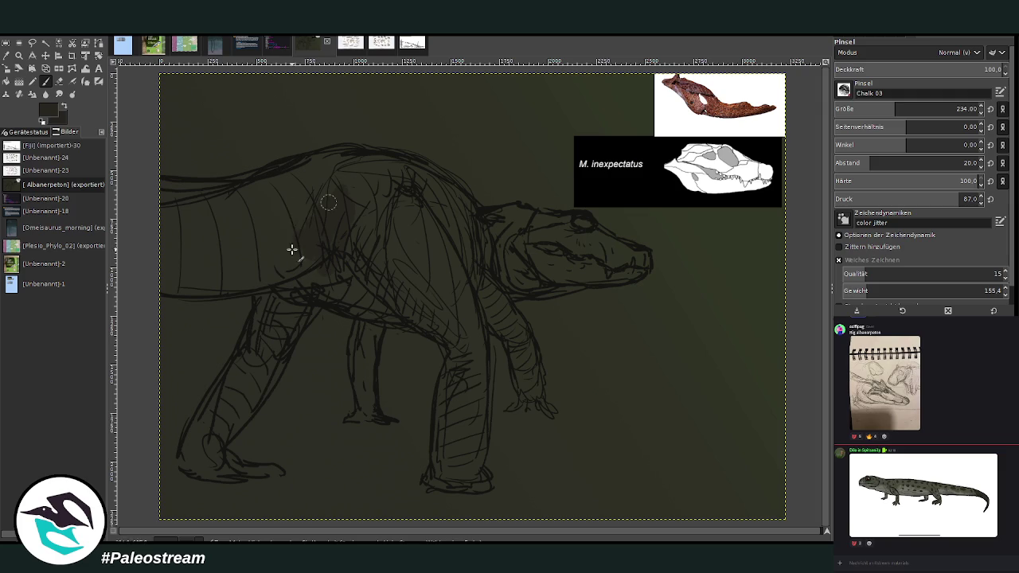
Step: Shade the torso, shoulder, neck and head dark with brush sizes 513 and 251
click(955, 108)
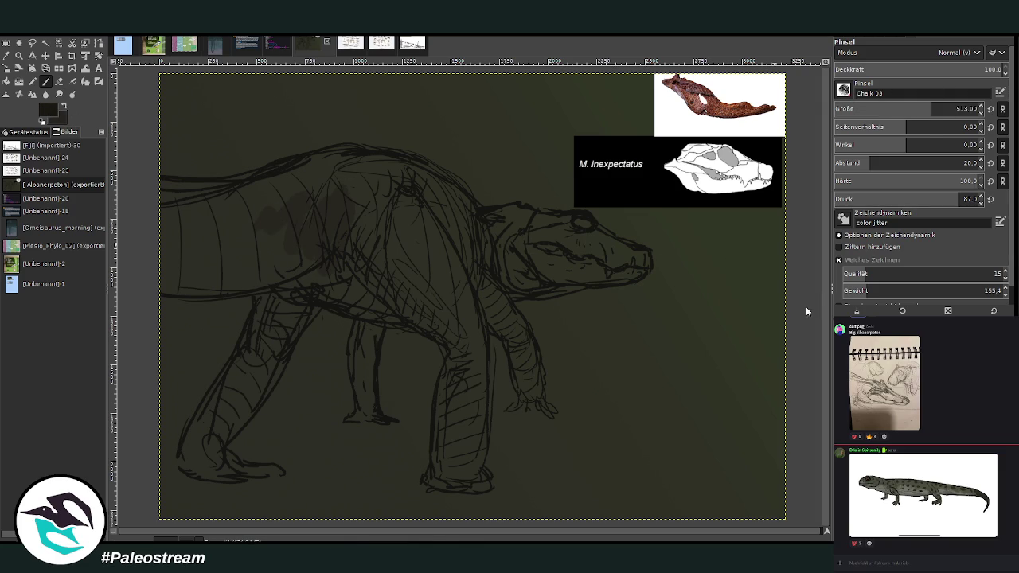
mouse_move(371, 215)
mouse_down()
mouse_move(421, 302)
mouse_move(319, 248)
mouse_move(243, 242)
mouse_move(342, 196)
mouse_move(155, 212)
mouse_move(225, 203)
mouse_move(390, 230)
mouse_move(407, 210)
mouse_up()
click(897, 108)
mouse_move(442, 277)
mouse_down()
mouse_move(470, 239)
mouse_move(509, 282)
mouse_move(599, 275)
mouse_move(507, 292)
mouse_move(542, 295)
mouse_move(512, 291)
mouse_move(603, 278)
mouse_move(610, 262)
mouse_move(644, 268)
mouse_move(596, 228)
mouse_move(633, 257)
mouse_move(596, 228)
mouse_move(568, 223)
mouse_move(560, 250)
mouse_move(599, 269)
mouse_move(641, 259)
mouse_move(486, 248)
mouse_move(478, 217)
mouse_move(538, 260)
mouse_move(535, 222)
mouse_move(364, 160)
mouse_move(454, 183)
mouse_move(480, 210)
mouse_move(350, 154)
mouse_move(244, 193)
mouse_move(268, 182)
mouse_move(400, 191)
mouse_move(180, 202)
mouse_move(191, 273)
mouse_move(205, 289)
mouse_move(188, 266)
mouse_move(359, 298)
mouse_move(345, 307)
mouse_move(346, 278)
mouse_up()
click(868, 162)
Step: Fill the front leg, claws and hind leg with solid dark chalk shading
mouse_move(455, 349)
mouse_down()
mouse_move(448, 342)
mouse_move(483, 382)
mouse_move(451, 398)
mouse_move(448, 334)
mouse_move(441, 423)
mouse_move(450, 475)
mouse_move(482, 485)
mouse_move(459, 475)
mouse_move(477, 467)
mouse_move(416, 475)
mouse_up()
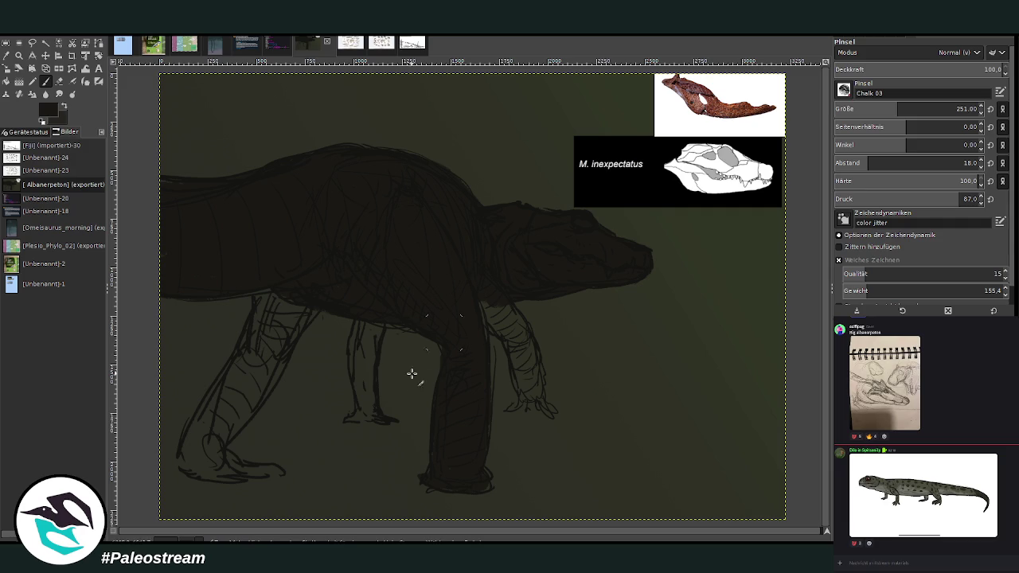
scroll(879, 106, down, 5)
mouse_move(510, 411)
mouse_down()
mouse_move(532, 391)
mouse_move(514, 364)
mouse_move(530, 386)
mouse_move(539, 357)
mouse_move(483, 310)
mouse_move(494, 326)
mouse_move(510, 319)
mouse_move(478, 323)
mouse_up()
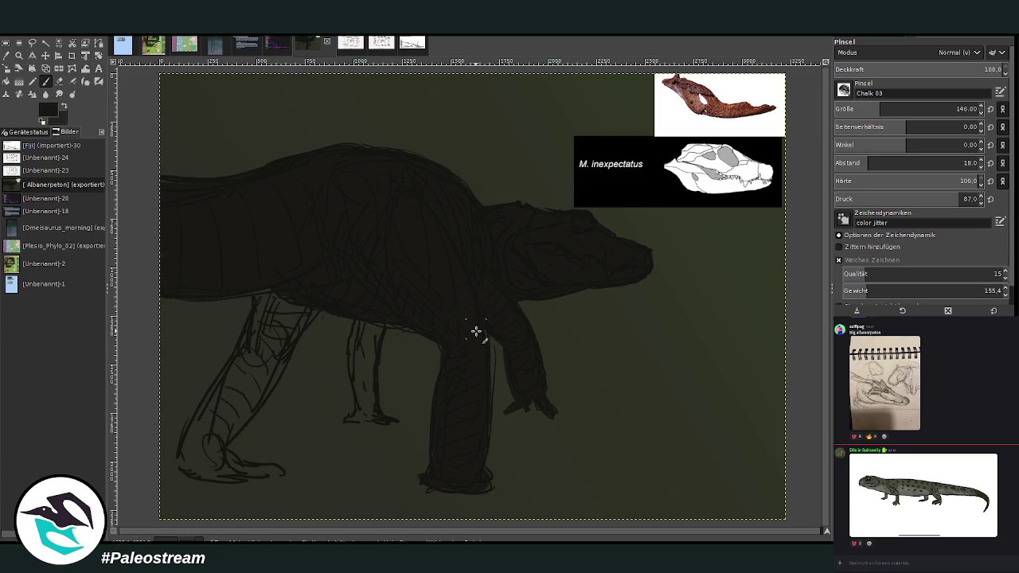
mouse_move(359, 348)
mouse_down()
mouse_move(349, 418)
mouse_move(369, 405)
mouse_move(369, 355)
mouse_move(387, 307)
mouse_move(363, 334)
mouse_up()
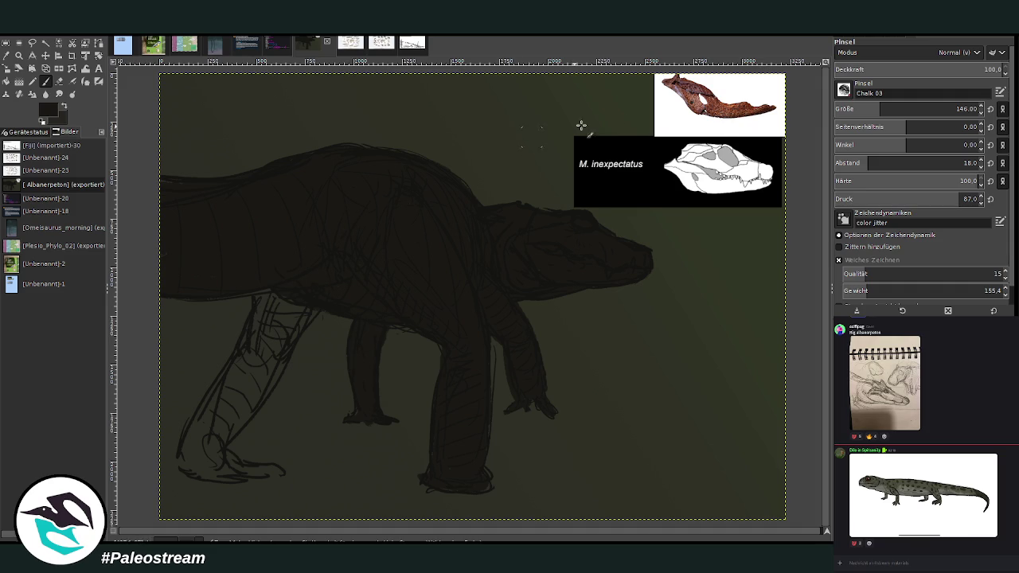
click(893, 108)
mouse_move(268, 301)
mouse_down()
mouse_move(273, 358)
mouse_move(289, 341)
mouse_move(218, 439)
mouse_move(228, 465)
mouse_move(283, 475)
mouse_move(193, 473)
mouse_move(189, 442)
mouse_move(247, 344)
mouse_up()
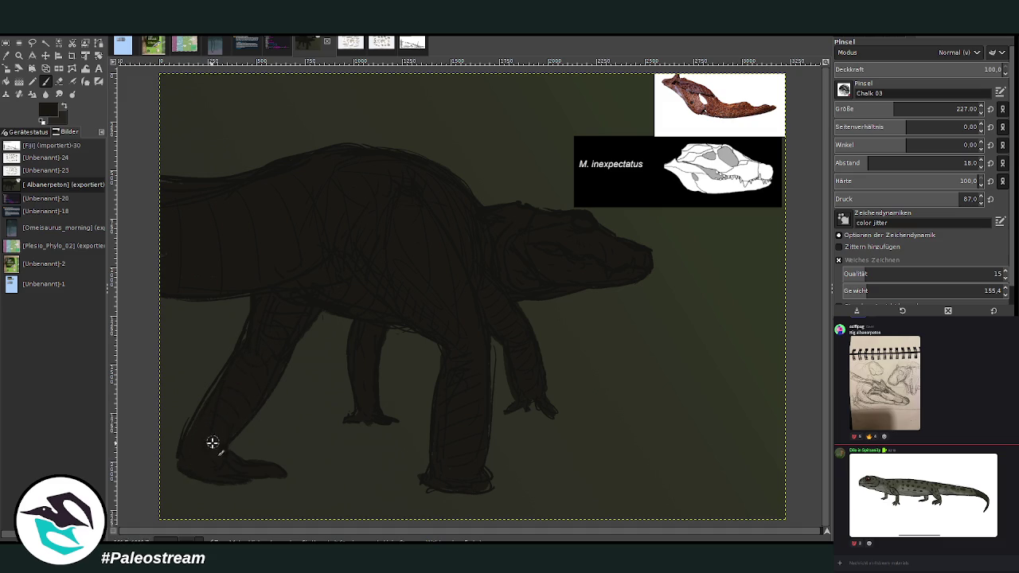
Step: Zoom in on the animal and set the brush to size 72 at 65 opacity
key(z)
click(663, 450)
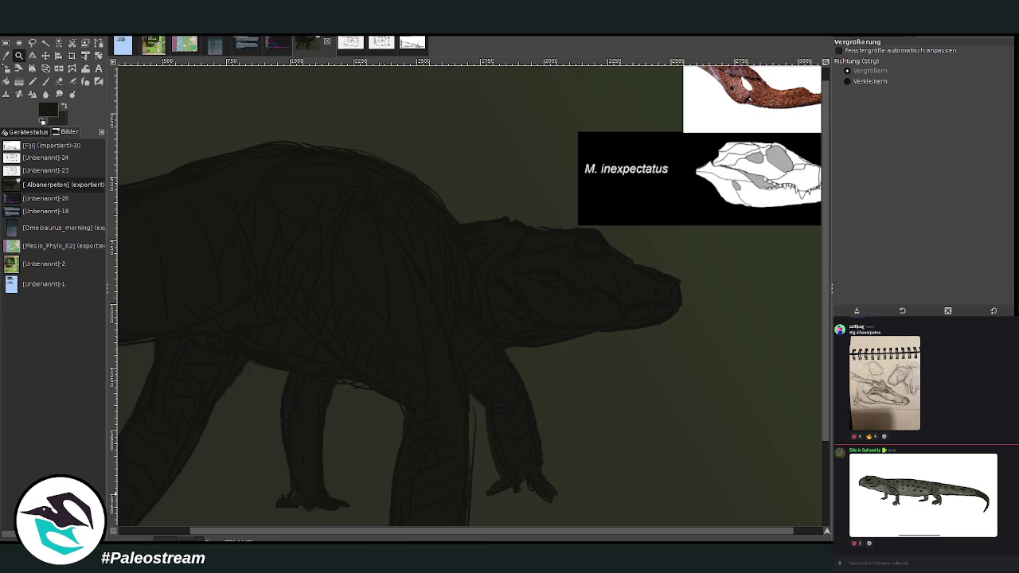
key(o)
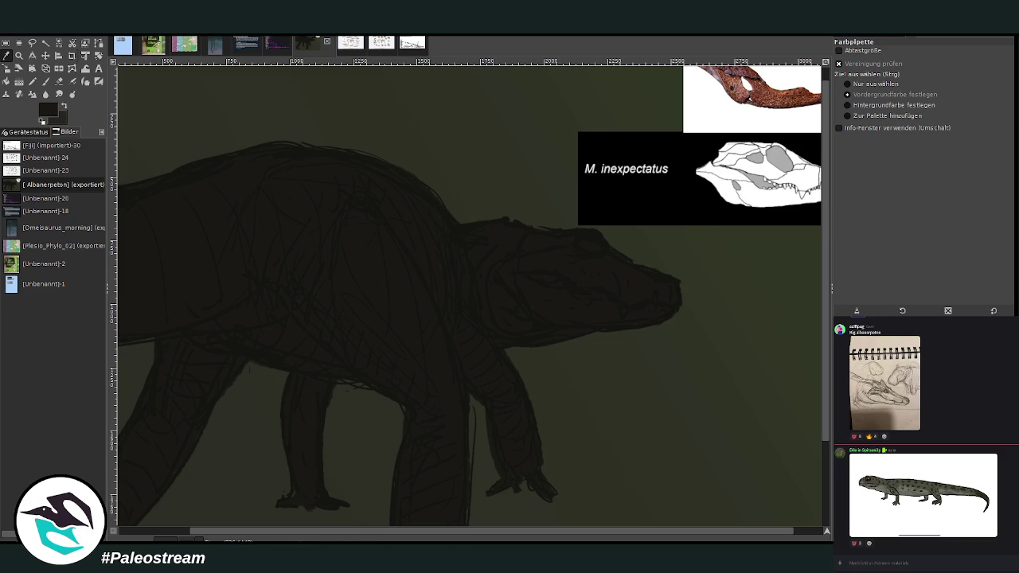
key(p)
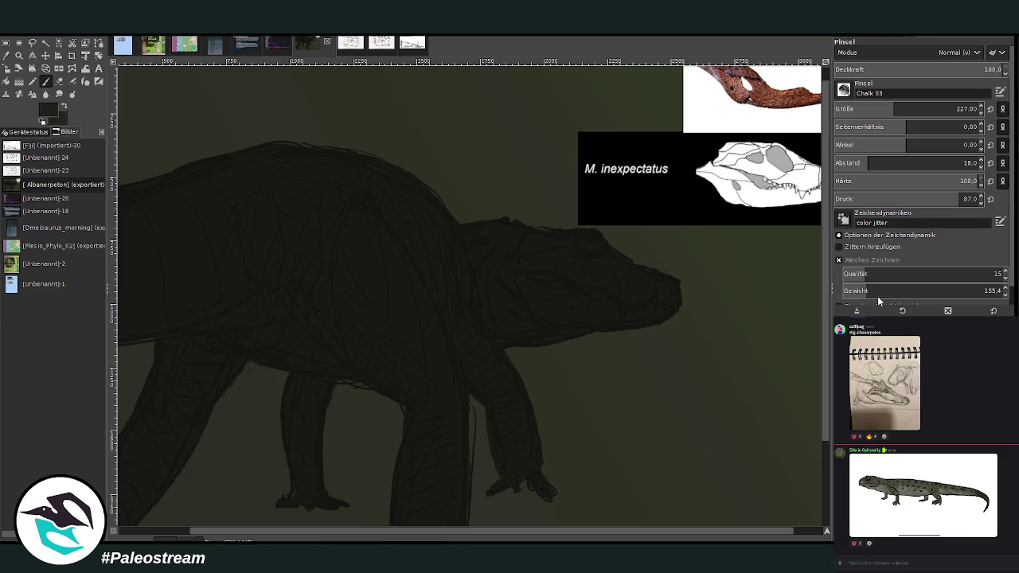
click(864, 108)
click(944, 70)
Step: Paint light chalk highlights across the shoulder, near the neck and down the foreleg
mouse_move(424, 299)
mouse_down()
mouse_move(337, 182)
mouse_move(434, 327)
mouse_up()
drag(376, 224, 446, 371)
mouse_move(399, 265)
mouse_down()
mouse_move(382, 234)
mouse_move(397, 284)
mouse_up()
mouse_move(510, 371)
mouse_down()
mouse_move(466, 314)
mouse_move(509, 374)
mouse_up()
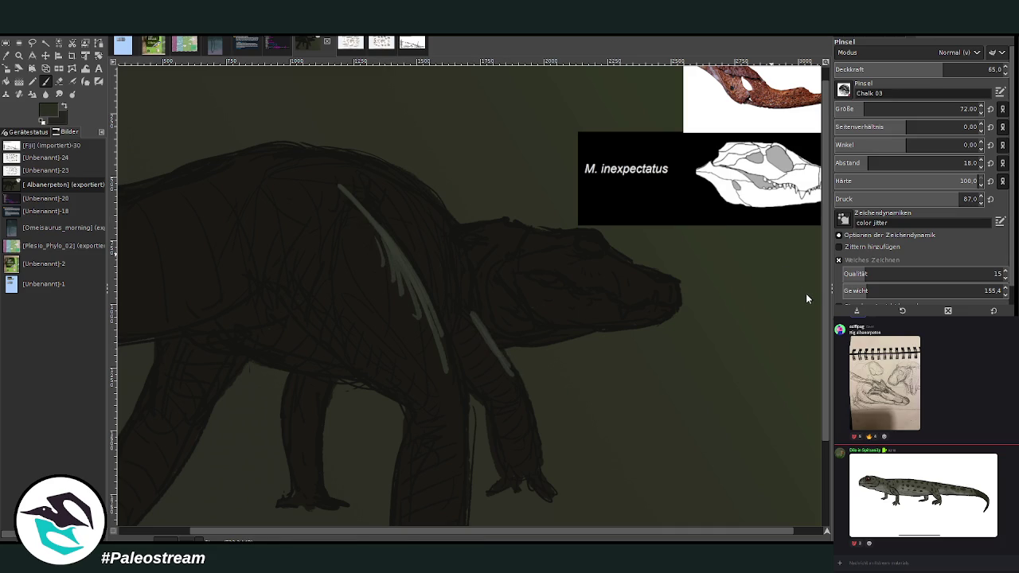
drag(428, 288, 364, 238)
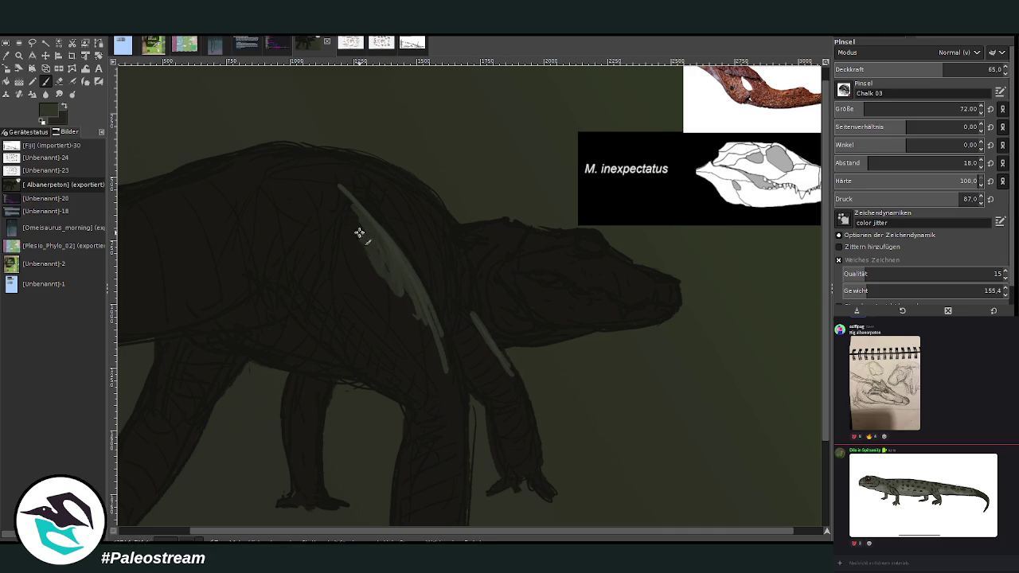
drag(441, 230, 450, 258)
drag(326, 183, 448, 337)
mouse_move(450, 381)
mouse_down()
mouse_move(343, 194)
mouse_move(390, 278)
mouse_move(345, 241)
mouse_move(371, 293)
mouse_move(390, 276)
mouse_move(422, 309)
mouse_move(459, 387)
mouse_move(446, 343)
mouse_up()
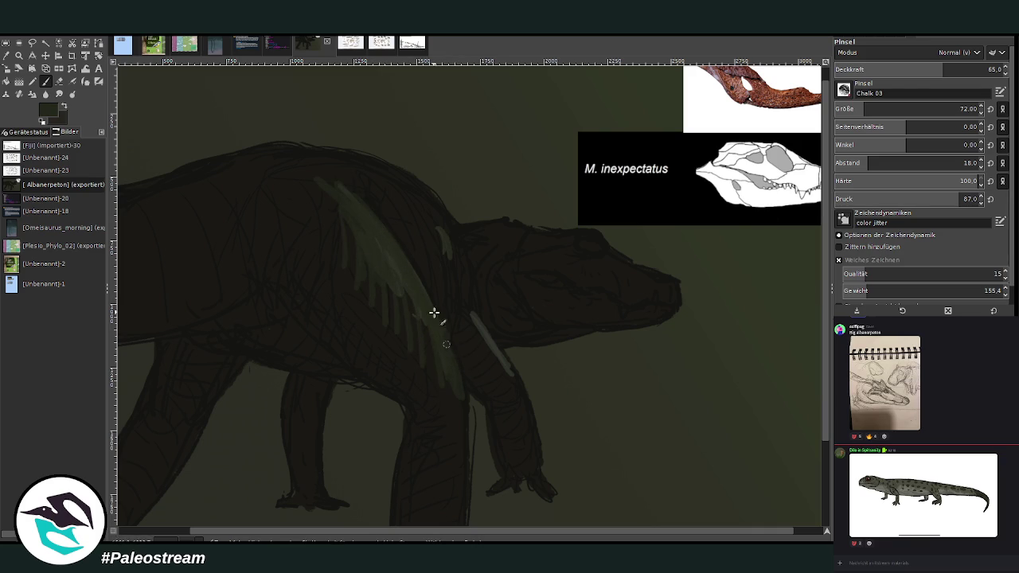
Step: Highlight the back, eye area, neck join and forelimb, easing opacity to about 45 then 30
mouse_move(364, 192)
mouse_down()
mouse_move(382, 200)
mouse_move(375, 171)
mouse_move(395, 174)
mouse_up()
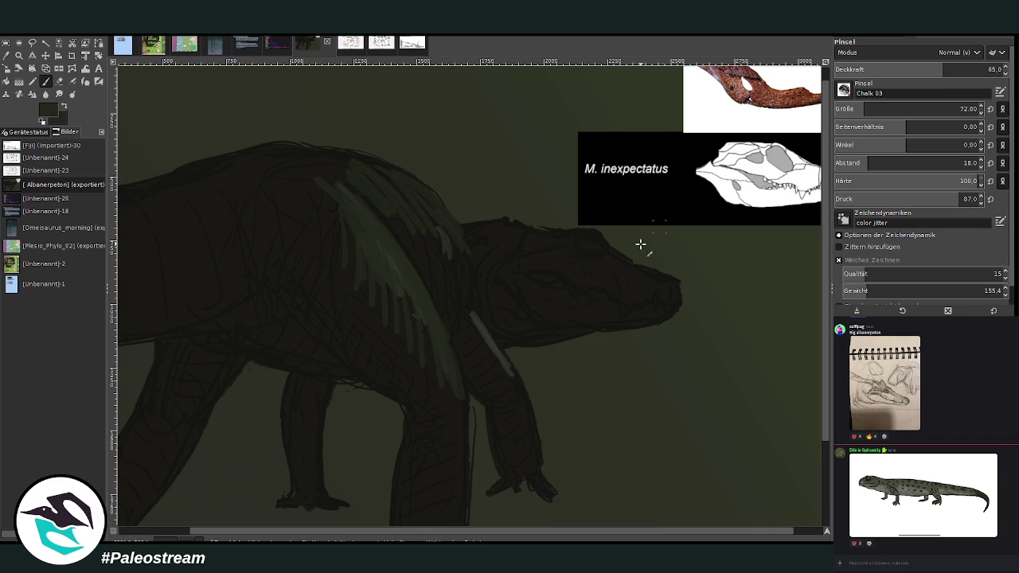
mouse_move(604, 262)
mouse_down()
mouse_move(618, 277)
mouse_move(630, 266)
mouse_move(671, 284)
mouse_move(623, 278)
mouse_up()
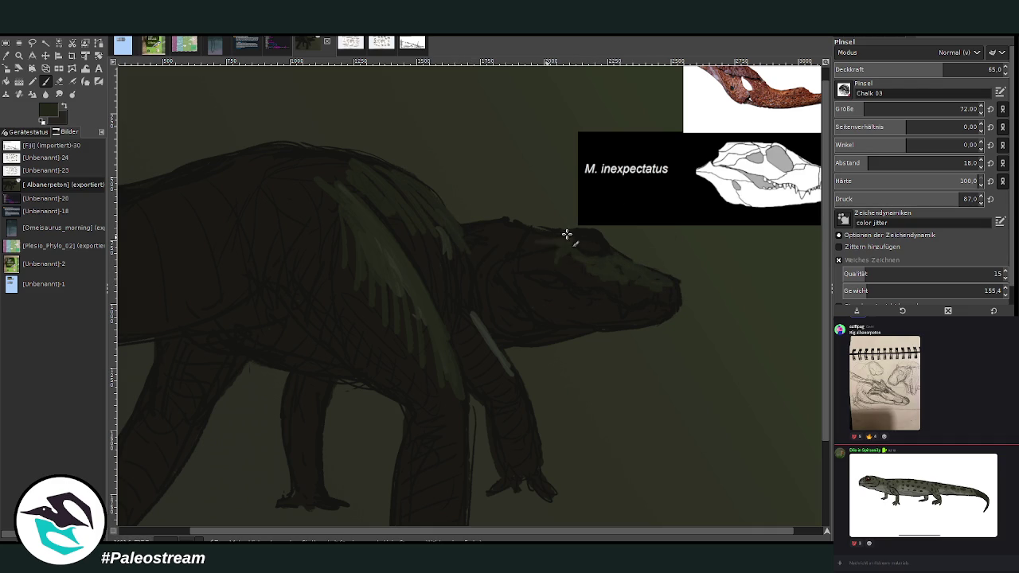
drag(505, 225, 484, 269)
mouse_move(476, 322)
mouse_down()
mouse_move(521, 393)
mouse_move(546, 482)
mouse_move(507, 378)
mouse_move(519, 423)
mouse_up()
click(911, 69)
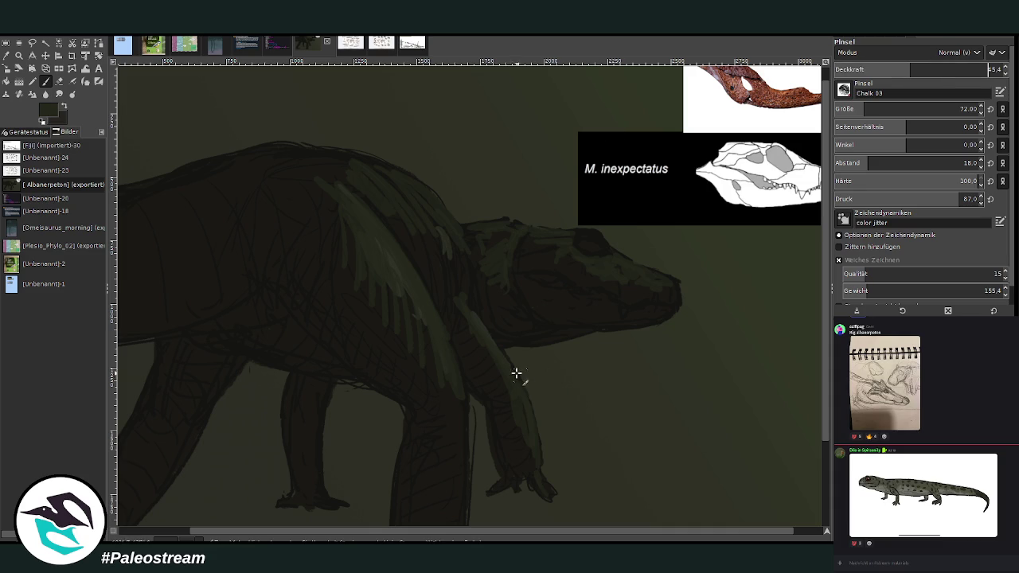
mouse_move(504, 372)
mouse_down()
mouse_move(502, 383)
mouse_move(462, 287)
mouse_up()
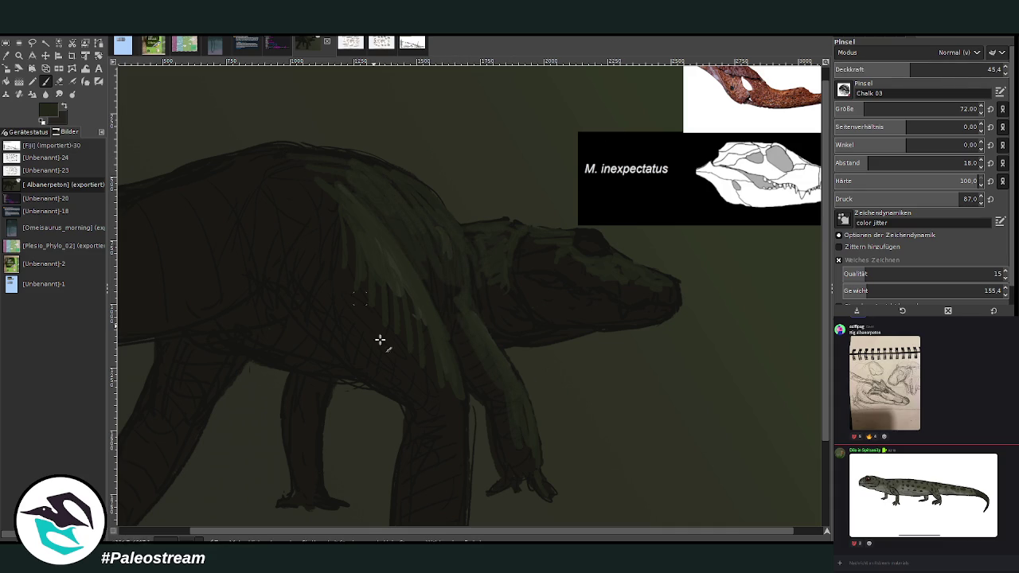
click(880, 108)
Step: Lay a faint light wash over the top of the back and shoulder with a size-149 brush
click(885, 70)
click(180, 531)
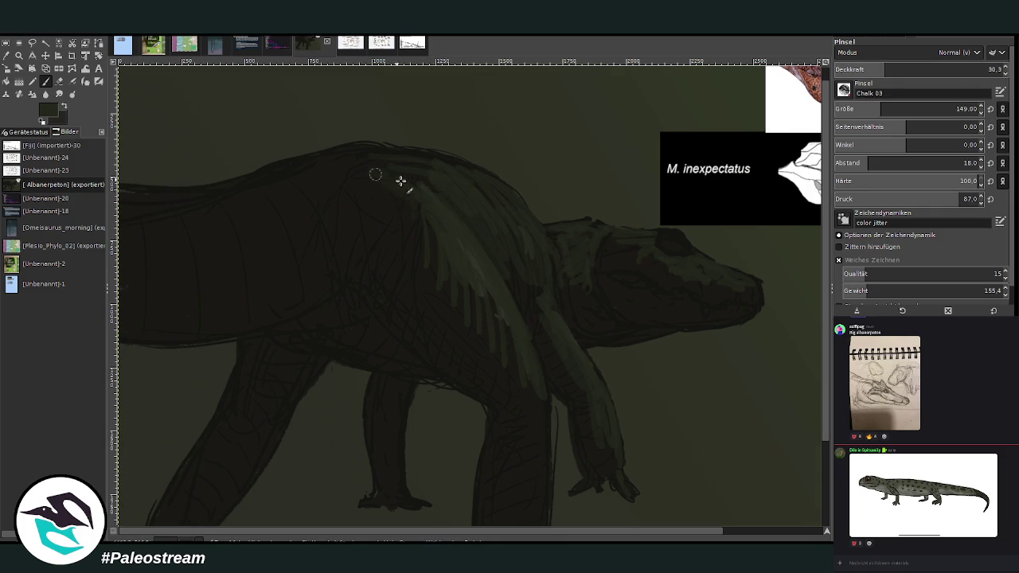
drag(143, 212, 166, 206)
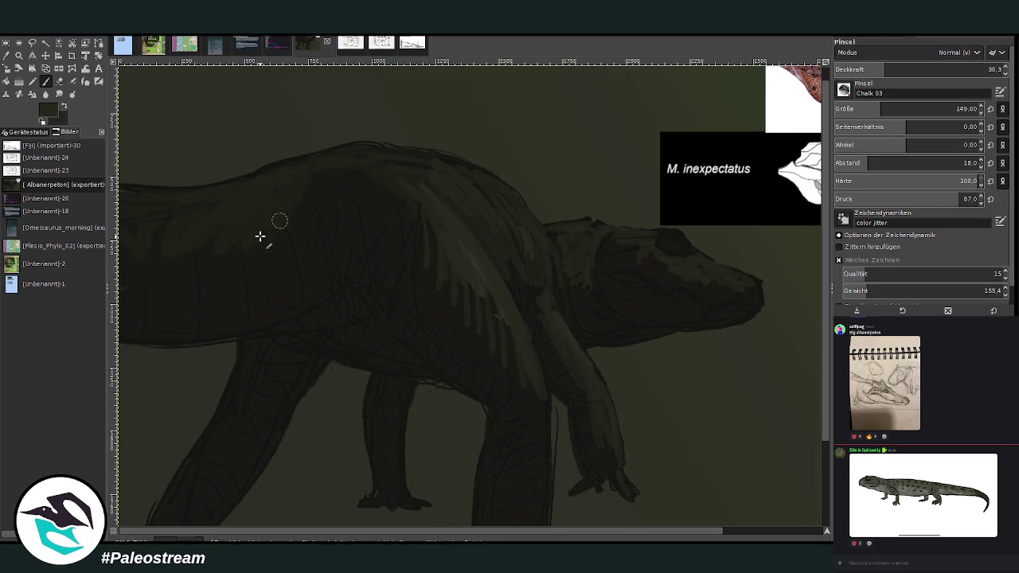
mouse_move(367, 179)
mouse_down()
mouse_move(427, 175)
mouse_move(438, 164)
mouse_move(494, 230)
mouse_move(534, 307)
mouse_up()
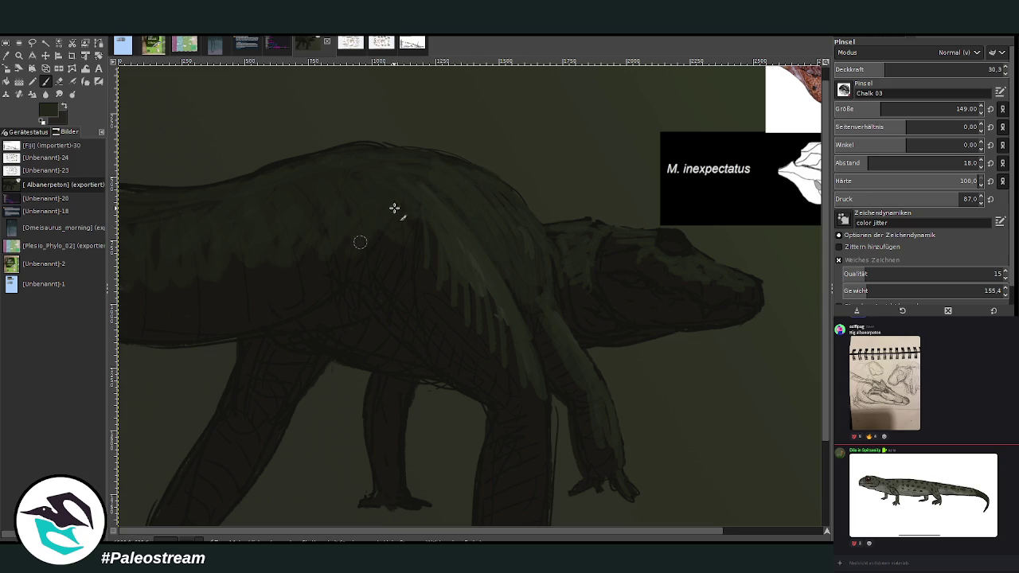
scroll(825, 434, down, 3)
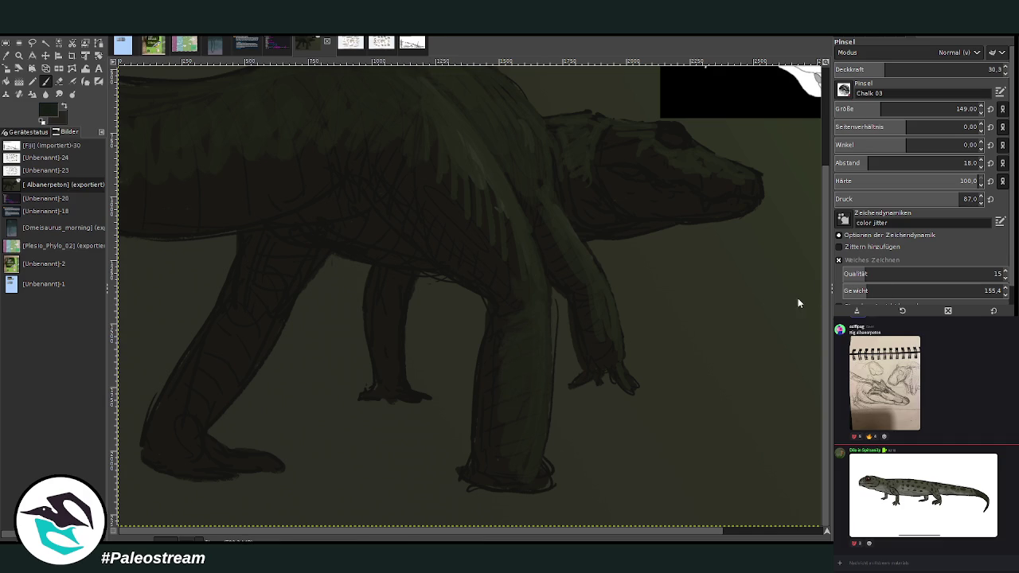
scroll(469, 295, up, 2)
Step: Switch to a size-59 brush at higher opacity and add light strokes over the eye
click(945, 69)
drag(956, 108, 853, 108)
drag(940, 69, 959, 70)
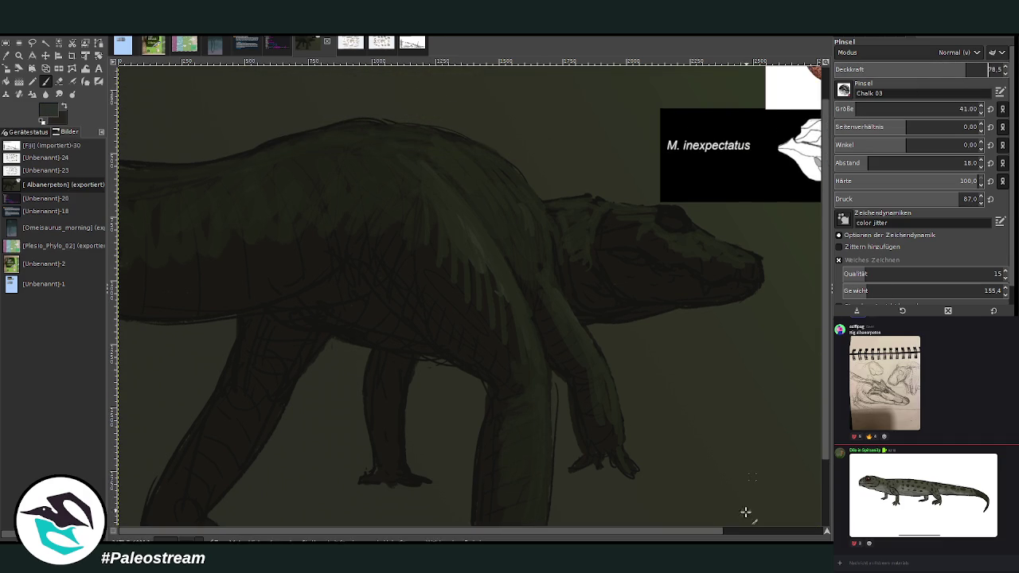
scroll(745, 498, right, 4)
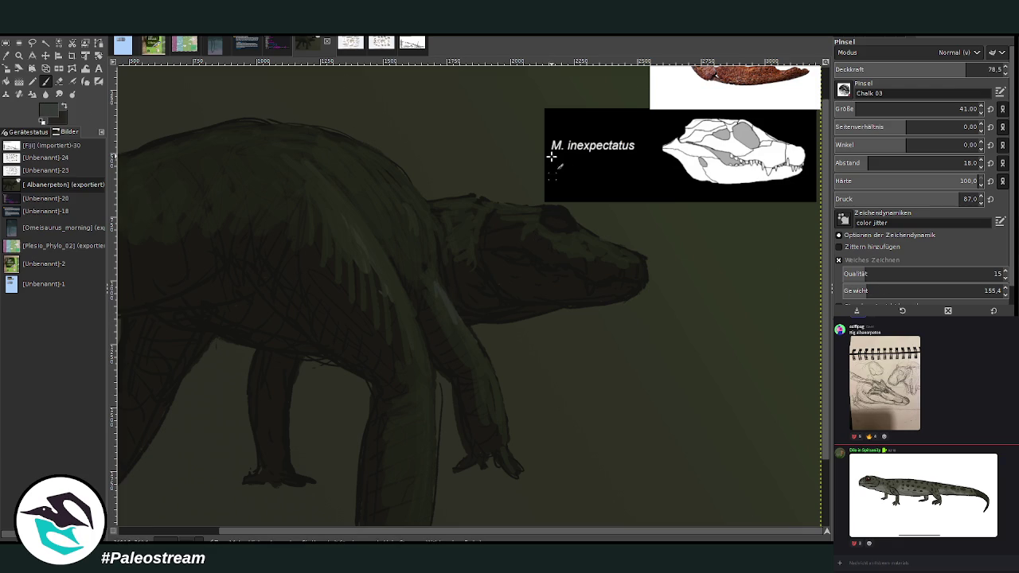
drag(842, 109, 868, 84)
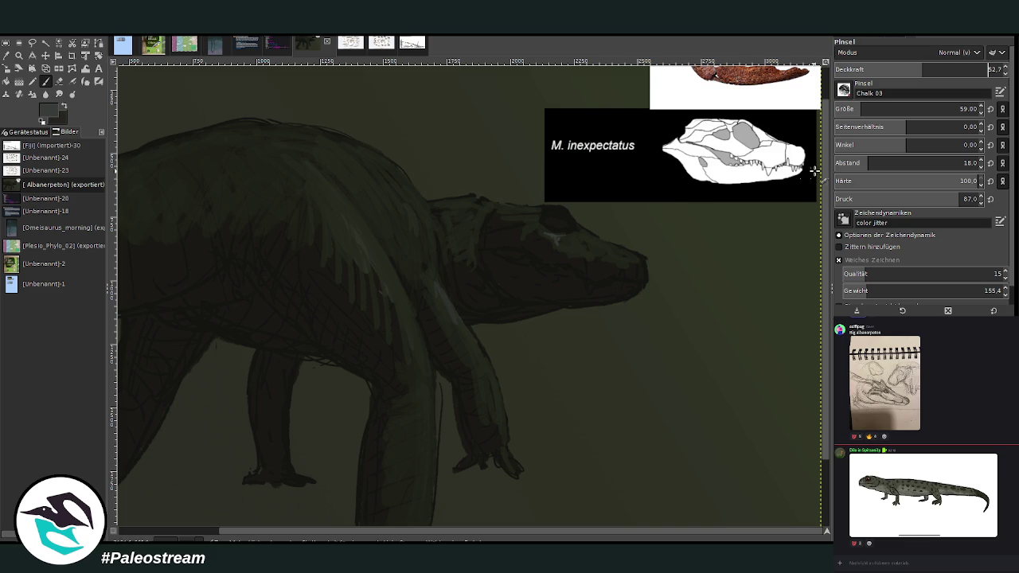
scroll(809, 172, up, 1)
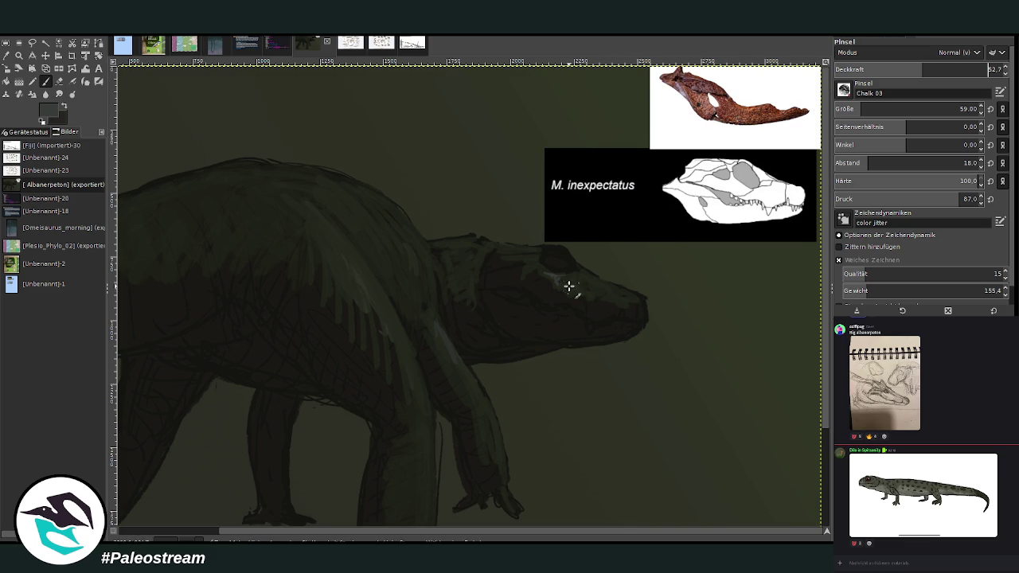
drag(574, 289, 580, 284)
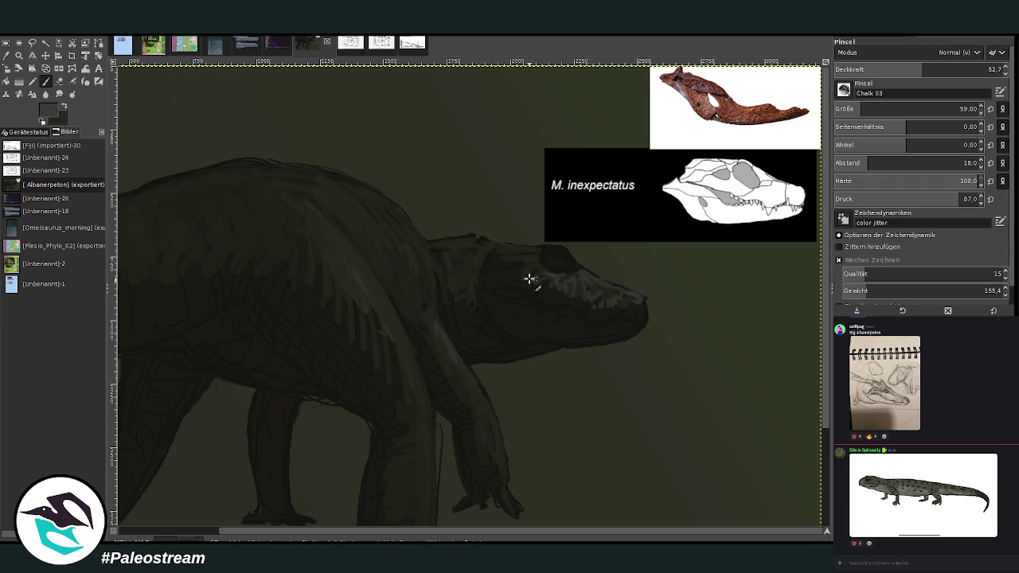
Step: Paint pale strokes on top of the head, undoing one over the eye, and raise opacity to 71.3
drag(533, 250, 504, 253)
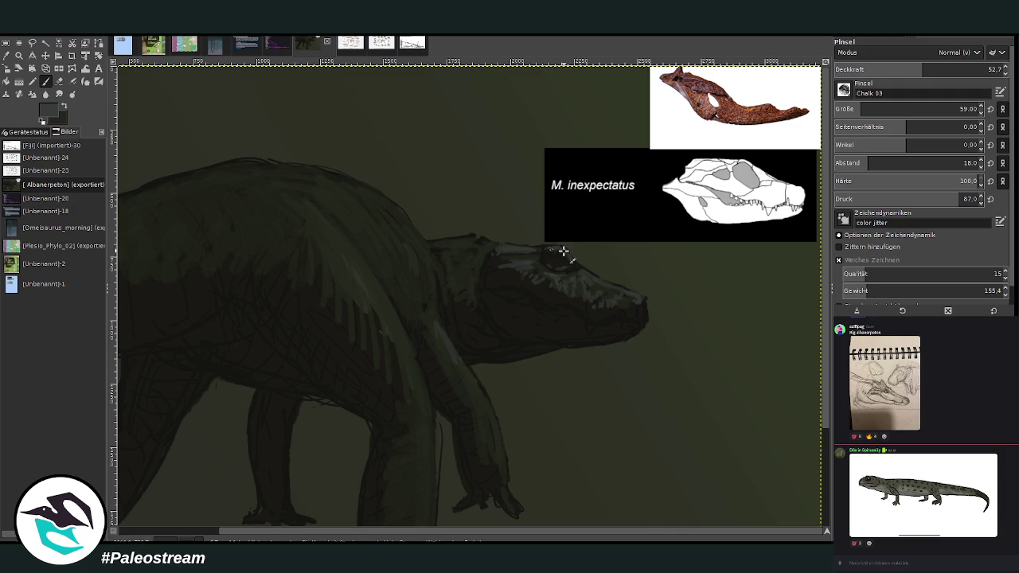
key(ctrl+z)
drag(489, 243, 473, 257)
key(greater)
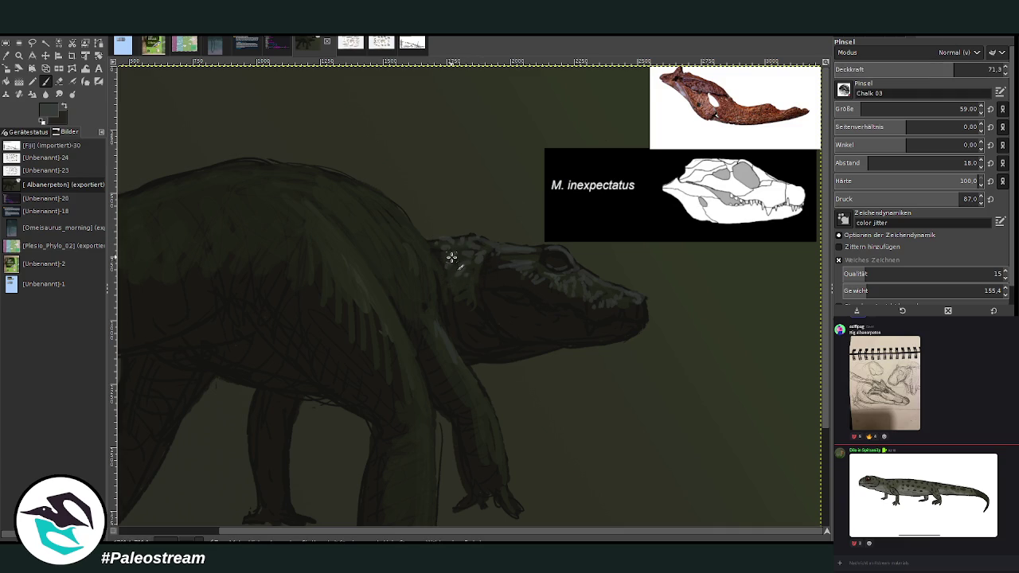
Step: Add light chalk texture to the back of the head, neck edge and forelimb toward the claws
mouse_move(471, 287)
mouse_down()
mouse_move(477, 270)
mouse_move(415, 239)
mouse_up()
mouse_move(447, 339)
mouse_down()
mouse_move(443, 353)
mouse_move(464, 371)
mouse_up()
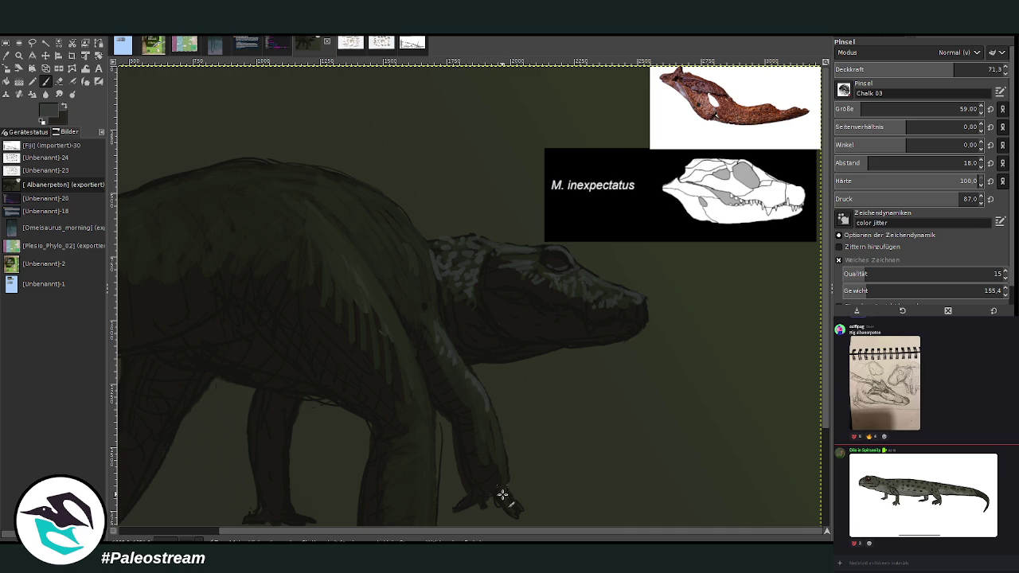
mouse_move(489, 421)
mouse_down()
mouse_move(441, 345)
mouse_move(425, 348)
mouse_move(422, 325)
mouse_move(438, 294)
mouse_move(431, 291)
mouse_up()
scroll(470, 358, left, 2)
Step: Paint light highlights along the shoulder, switching to size 80 at about 52 opacity
scroll(438, 186, left, 2)
drag(409, 210, 483, 291)
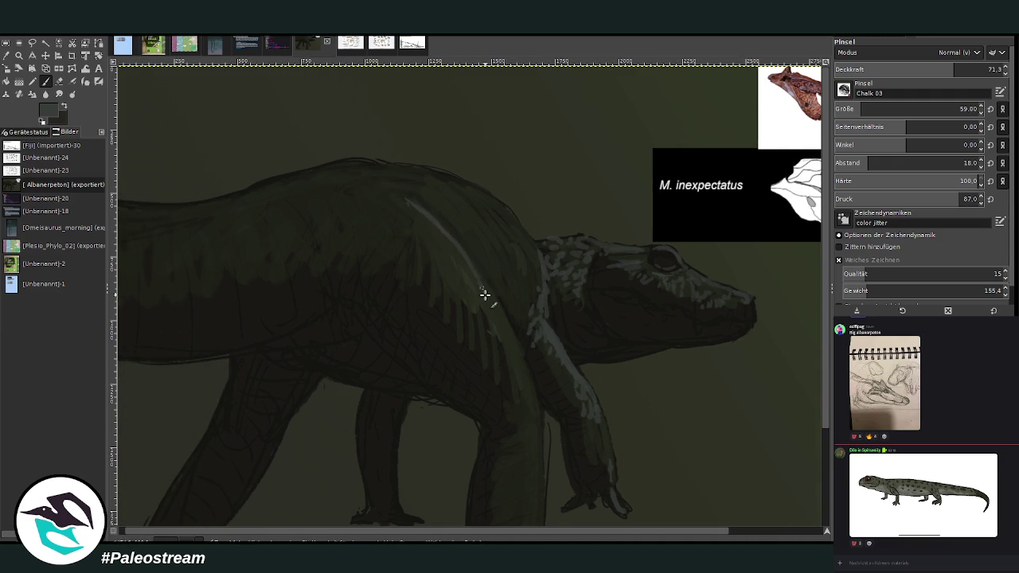
drag(391, 203, 424, 210)
drag(862, 108, 867, 108)
drag(952, 69, 921, 69)
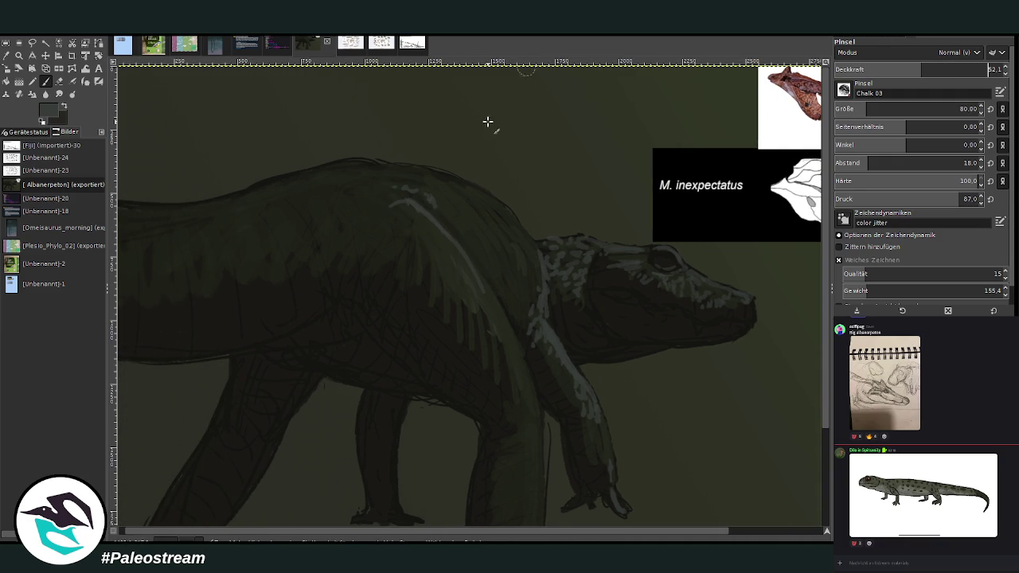
mouse_move(418, 196)
mouse_down()
mouse_move(432, 191)
mouse_move(459, 213)
mouse_move(478, 199)
mouse_move(507, 241)
mouse_move(514, 221)
mouse_move(537, 246)
mouse_move(482, 196)
mouse_move(406, 172)
mouse_move(469, 186)
mouse_move(401, 178)
mouse_move(379, 199)
mouse_move(352, 186)
mouse_move(316, 191)
mouse_move(334, 200)
mouse_move(273, 193)
mouse_move(268, 207)
mouse_move(314, 183)
mouse_move(348, 191)
mouse_move(382, 175)
mouse_up()
Step: Highlight the back ridge, brighten the shoulder band, and add light strokes on the upper foreleg
mouse_move(308, 178)
mouse_down()
mouse_move(366, 168)
mouse_move(273, 186)
mouse_move(264, 205)
mouse_move(233, 215)
mouse_move(177, 218)
mouse_move(138, 248)
mouse_up()
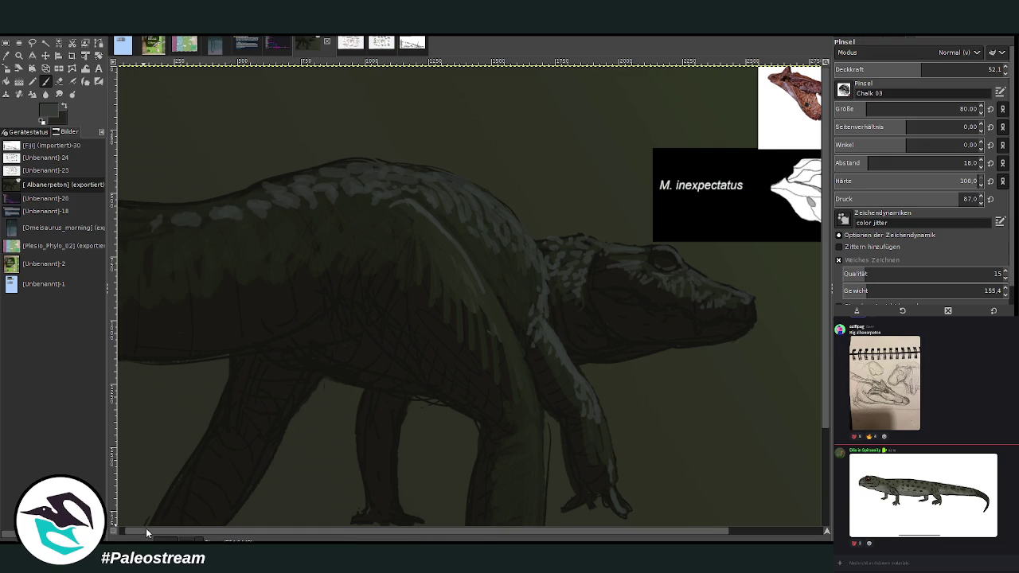
drag(146, 534, 141, 223)
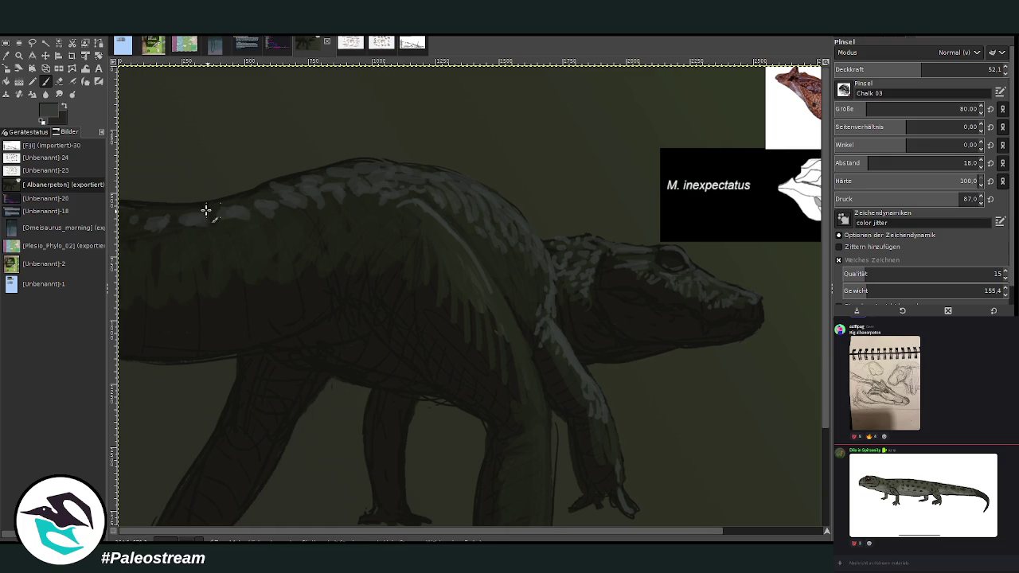
mouse_move(196, 205)
mouse_down()
mouse_move(247, 196)
mouse_move(279, 223)
mouse_move(322, 214)
mouse_up()
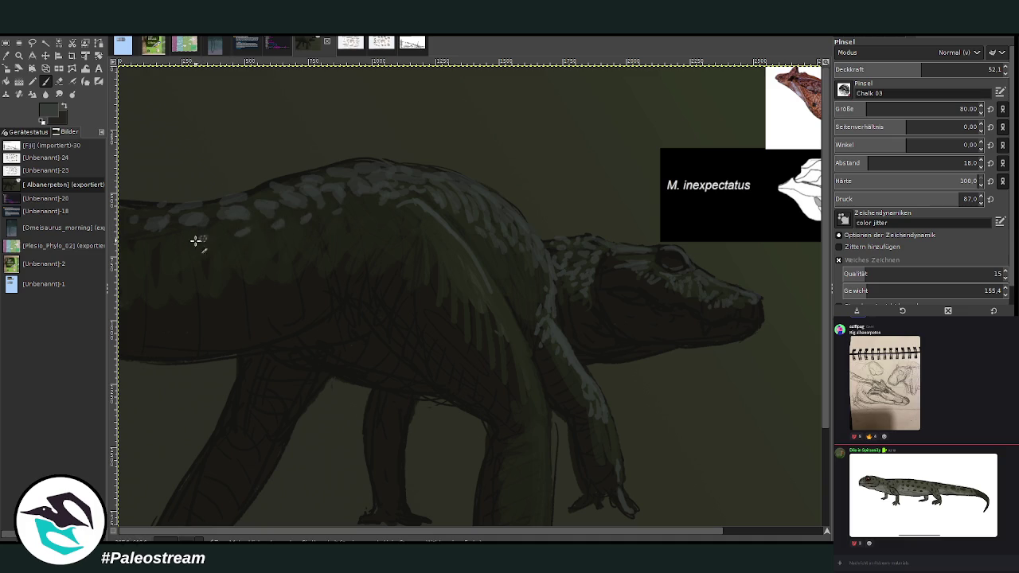
mouse_move(408, 207)
mouse_down()
mouse_move(440, 221)
mouse_move(480, 286)
mouse_move(514, 309)
mouse_move(544, 396)
mouse_up()
drag(497, 317, 472, 280)
scroll(701, 186, down, 5)
mouse_move(541, 312)
mouse_down()
mouse_move(521, 341)
mouse_move(537, 358)
mouse_move(539, 348)
mouse_move(535, 362)
mouse_up()
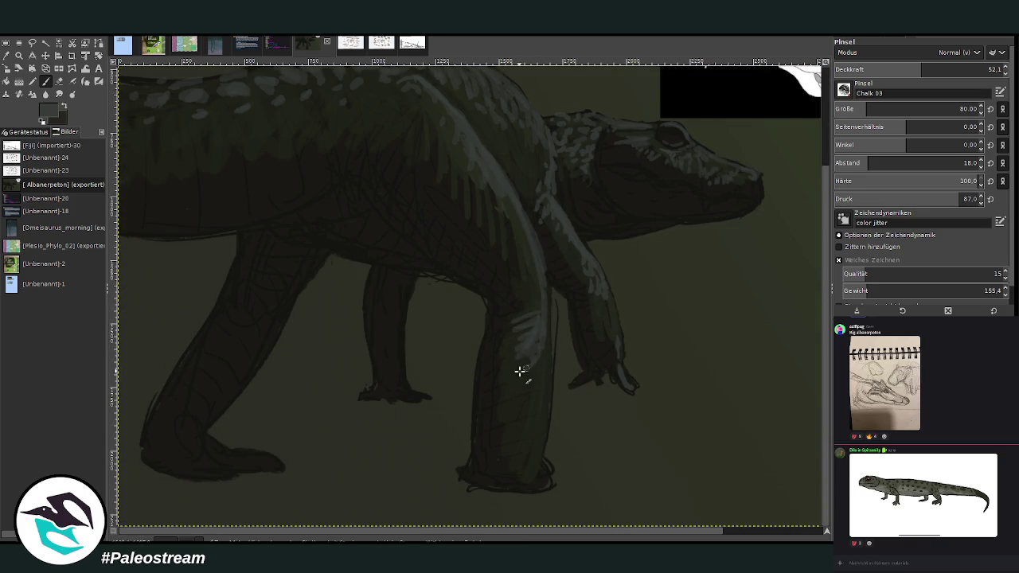
Step: Paint light strokes down the foreleg, erase stray marks, and add a size-82 stroke along the leg edge
drag(876, 108, 907, 109)
drag(922, 70, 901, 69)
mouse_move(515, 341)
mouse_down()
mouse_move(530, 371)
mouse_move(541, 311)
mouse_move(519, 411)
mouse_move(498, 398)
mouse_up()
key(shift+e)
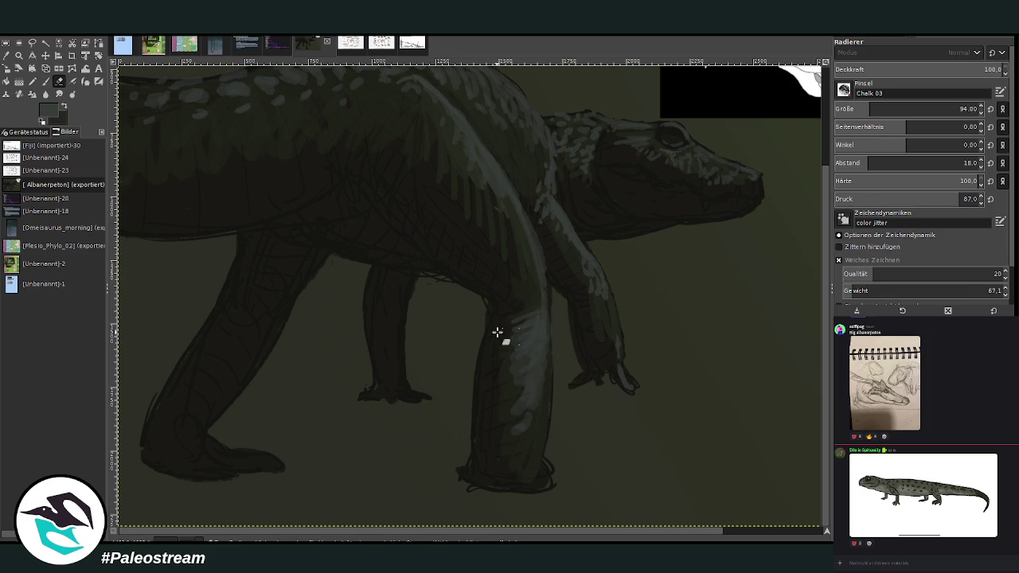
key(p)
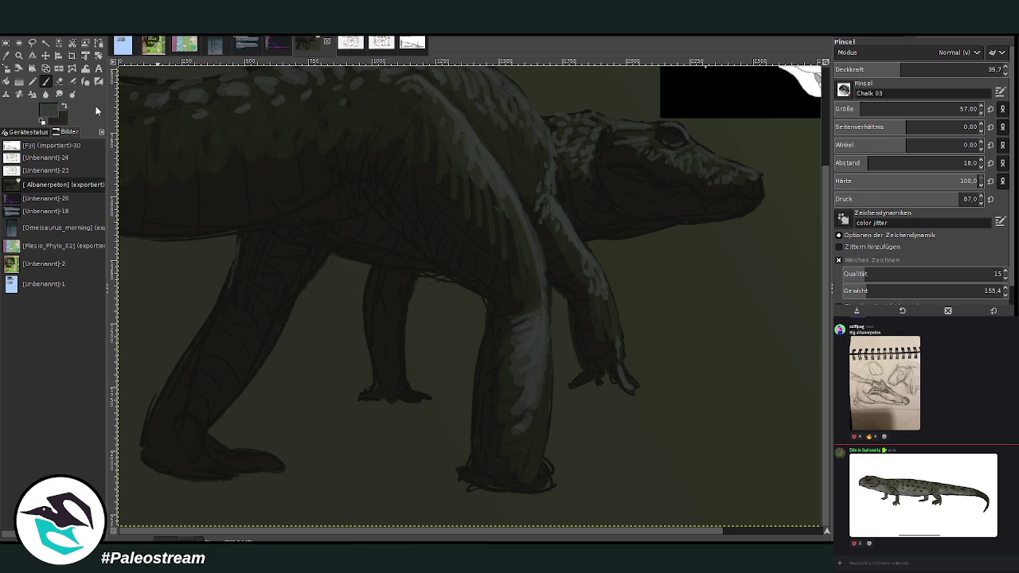
click(959, 108)
mouse_move(241, 278)
mouse_down()
mouse_move(243, 232)
mouse_move(153, 422)
mouse_up()
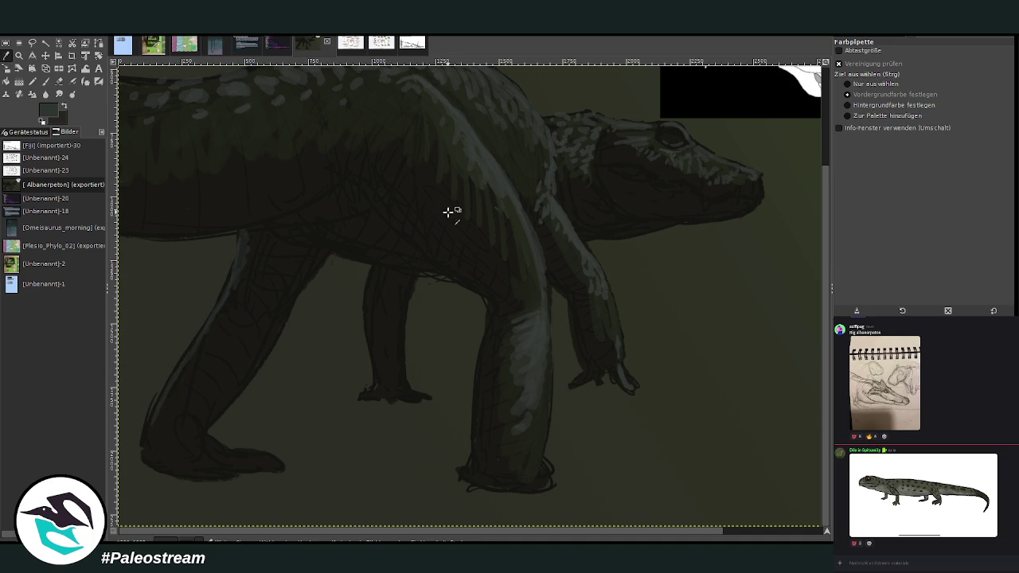
Step: Set up a size-362 chalk brush at about 22% opacity for faint belly shadow, then zoom out fully
key(p)
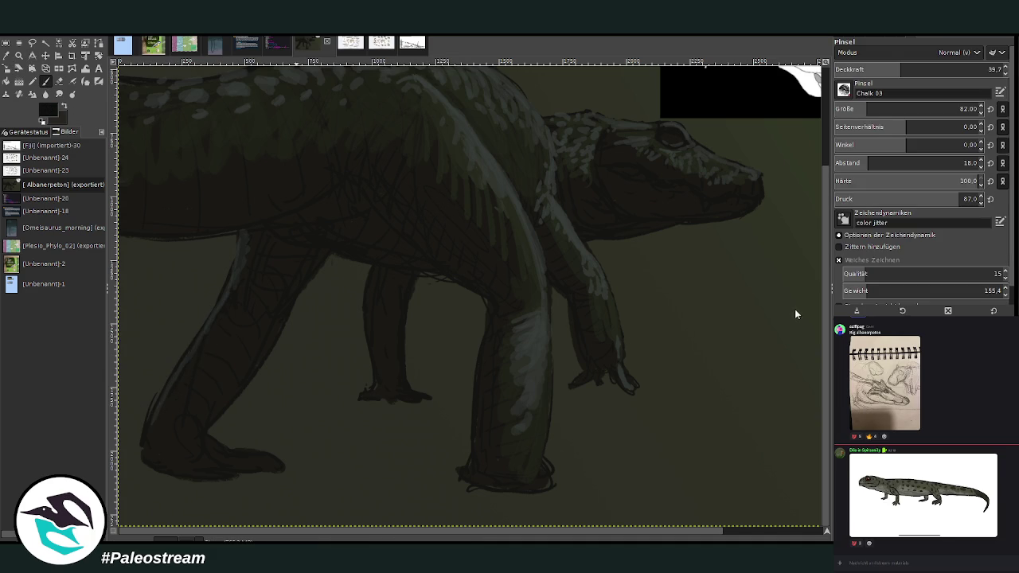
key(bracketright)
key(bracketright)
key(bracketright)
key(greater)
key(greater)
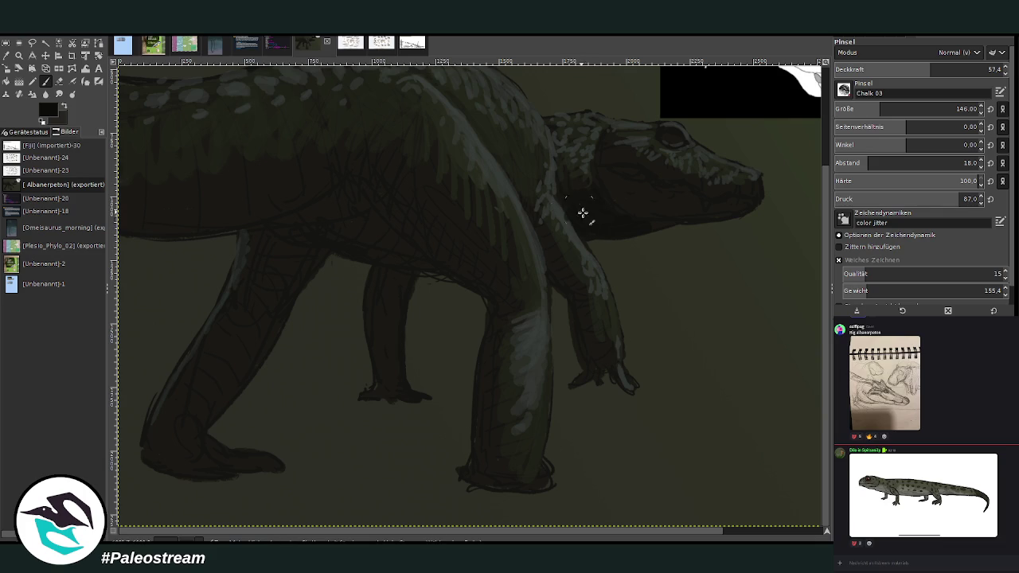
key(less)
key(less)
key(less)
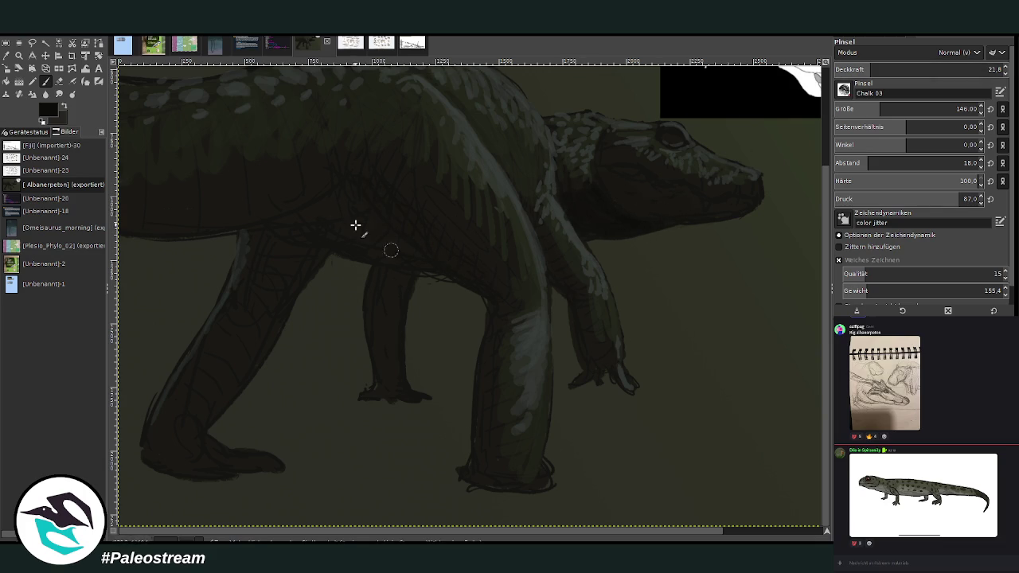
drag(853, 103, 888, 99)
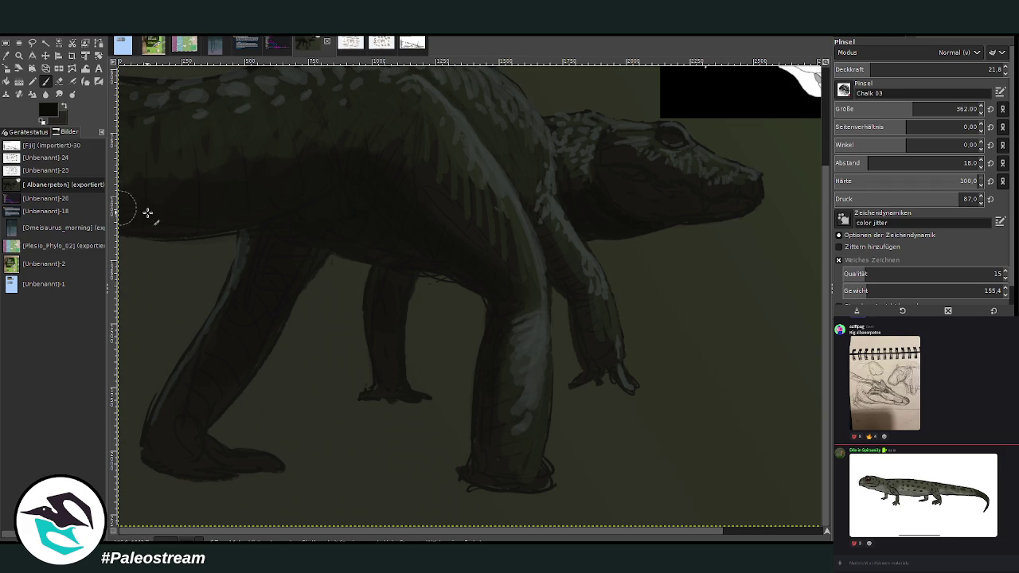
key(minus)
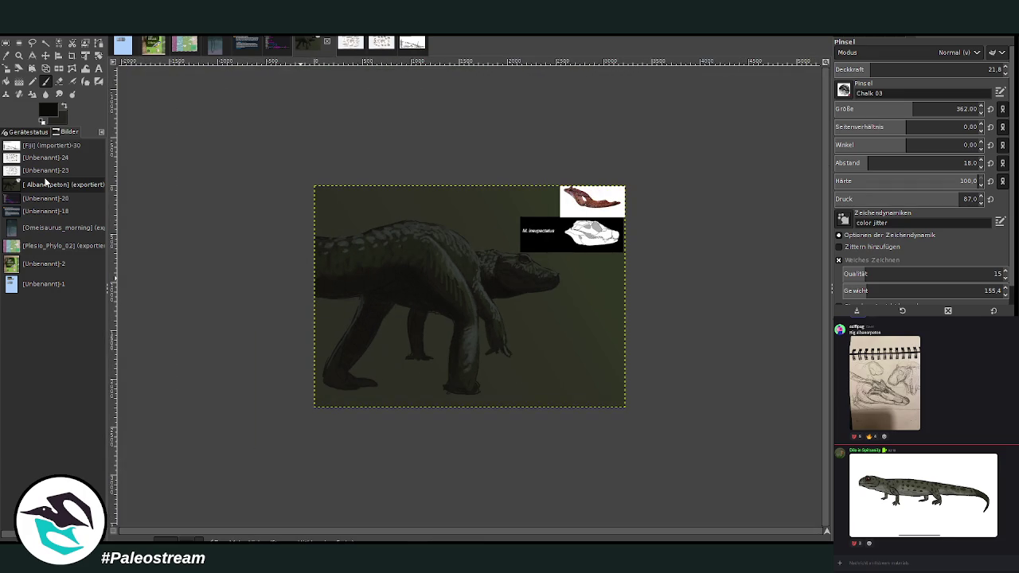
Step: Zoom in closely on the crocodile's head
click(19, 56)
drag(428, 186, 586, 416)
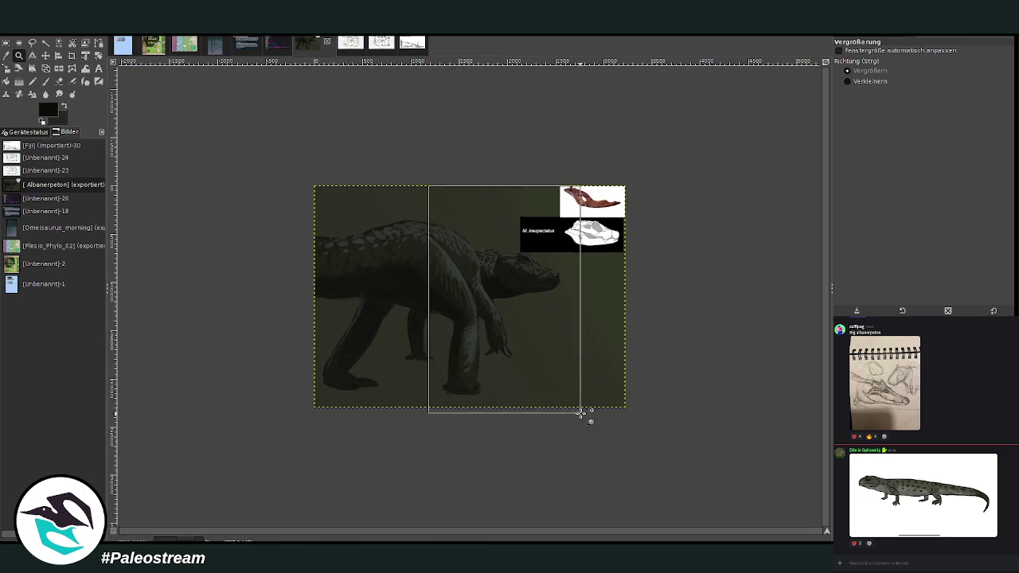
drag(410, 128, 535, 427)
drag(295, 91, 651, 455)
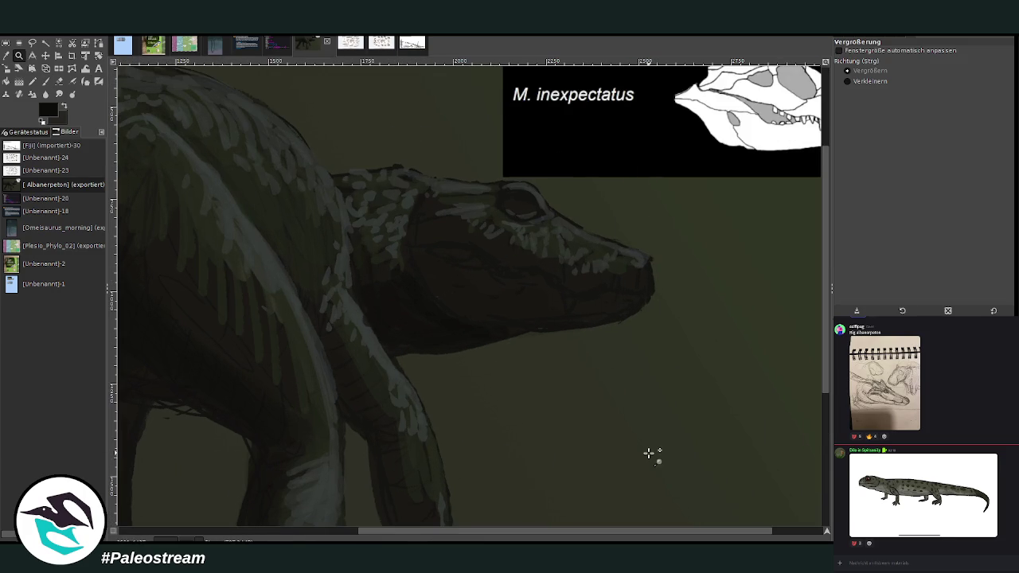
click(46, 81)
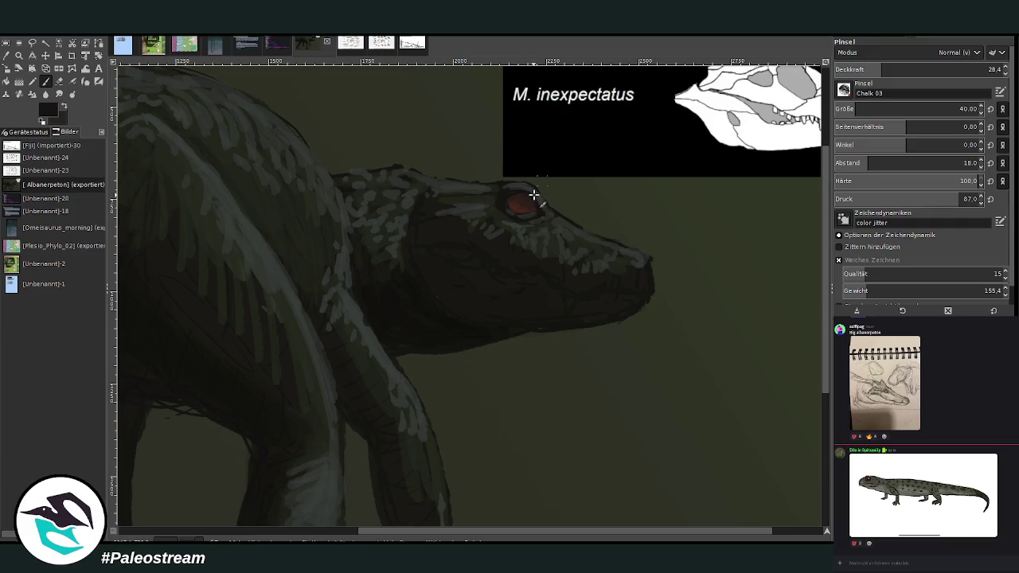
Step: Paint the eye dark with a red rim and dab small light marks on the snout
drag(522, 198, 515, 199)
ctrl+click(789, 293)
ctrl+click(786, 284)
drag(565, 303, 567, 308)
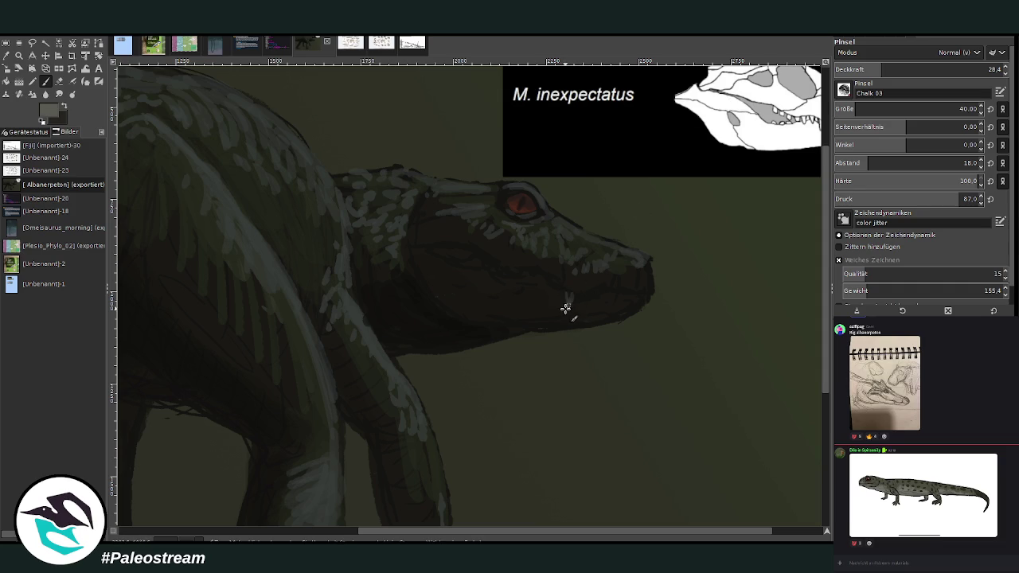
click(567, 300)
scroll(645, 387, right, 1)
scroll(643, 402, right, 2)
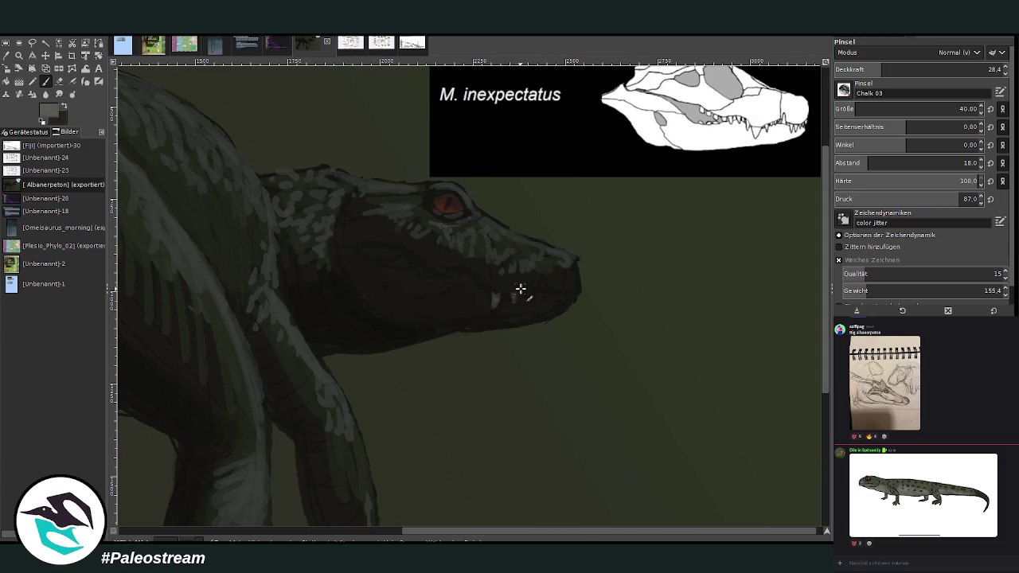
Step: Paint light marks along the snout top and tip and an arc over the eye at opacity 71.3
click(547, 280)
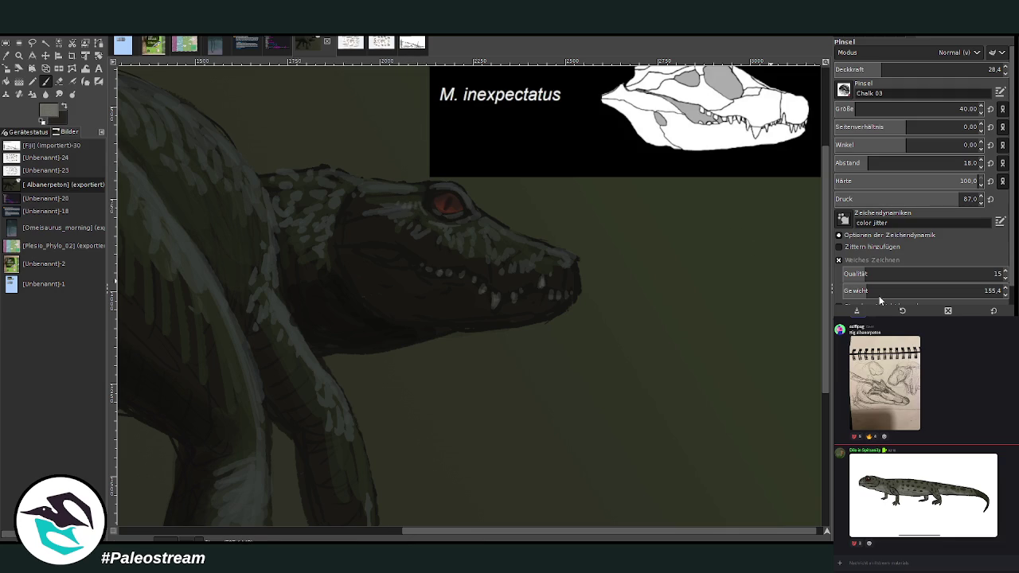
click(954, 70)
drag(556, 250, 573, 259)
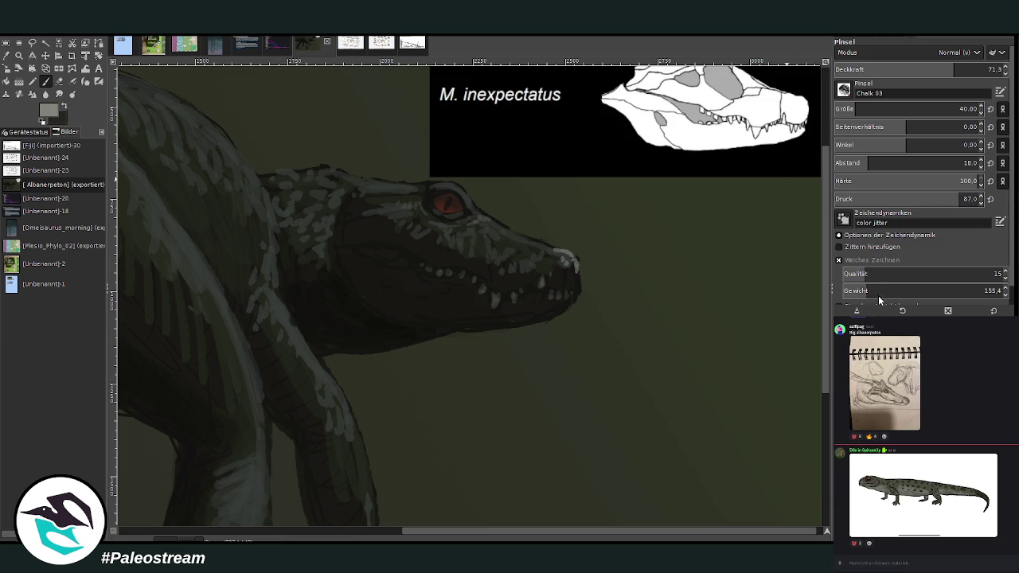
drag(556, 259, 466, 211)
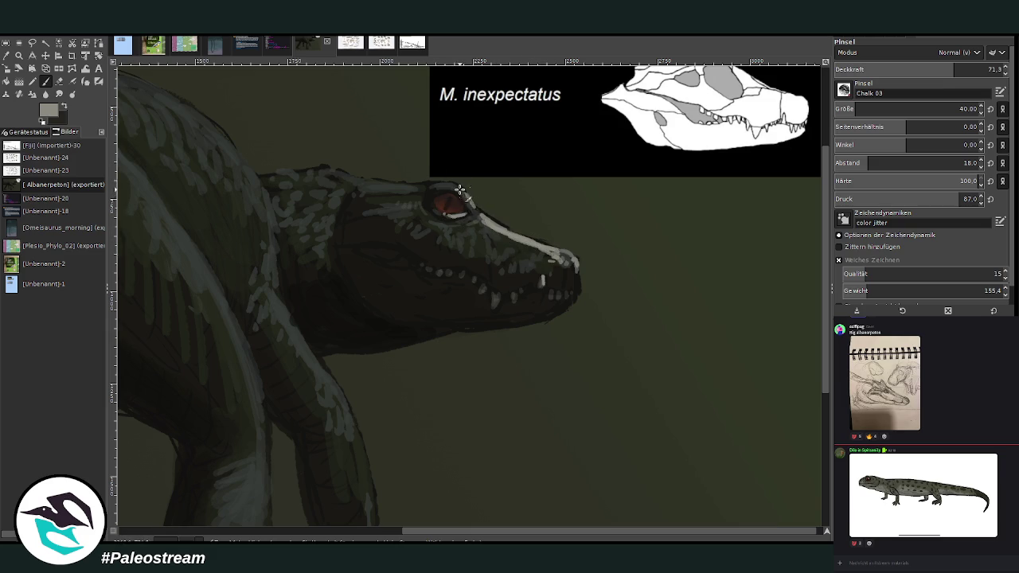
mouse_move(448, 184)
mouse_down()
mouse_move(479, 222)
mouse_move(470, 234)
mouse_up()
Step: Speckle the upper snout, jaw line and top of the head at opacity 46.4
mouse_move(523, 260)
mouse_down()
mouse_move(550, 263)
mouse_move(488, 245)
mouse_move(444, 247)
mouse_up()
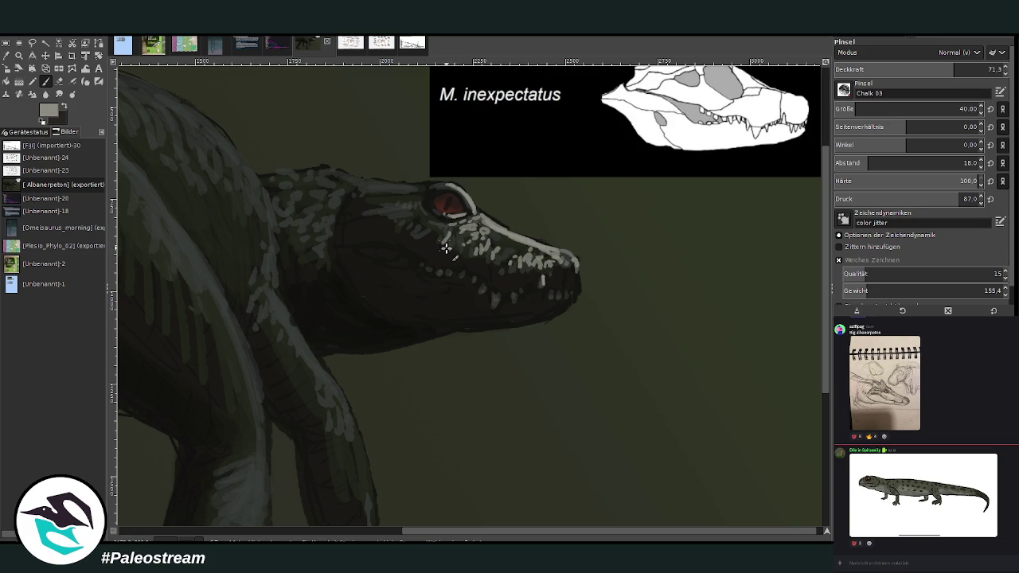
click(913, 70)
mouse_move(430, 243)
mouse_down()
mouse_move(401, 226)
mouse_move(393, 205)
mouse_up()
scroll(443, 151, up, 2)
drag(408, 238, 359, 245)
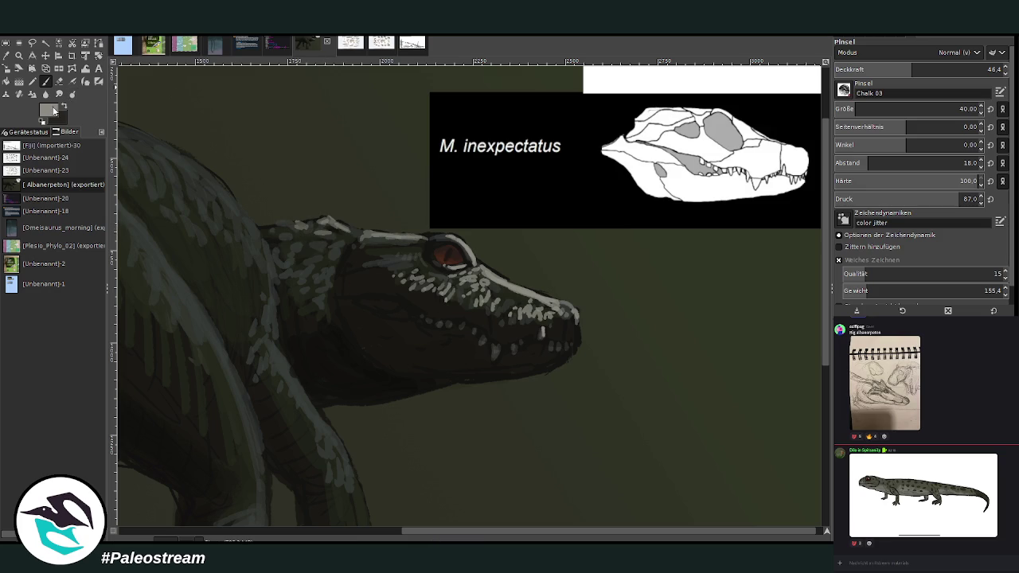
Step: Paint skull-sampled cream highlights on the head back, along the upper snout edge, and above the eye
click(944, 69)
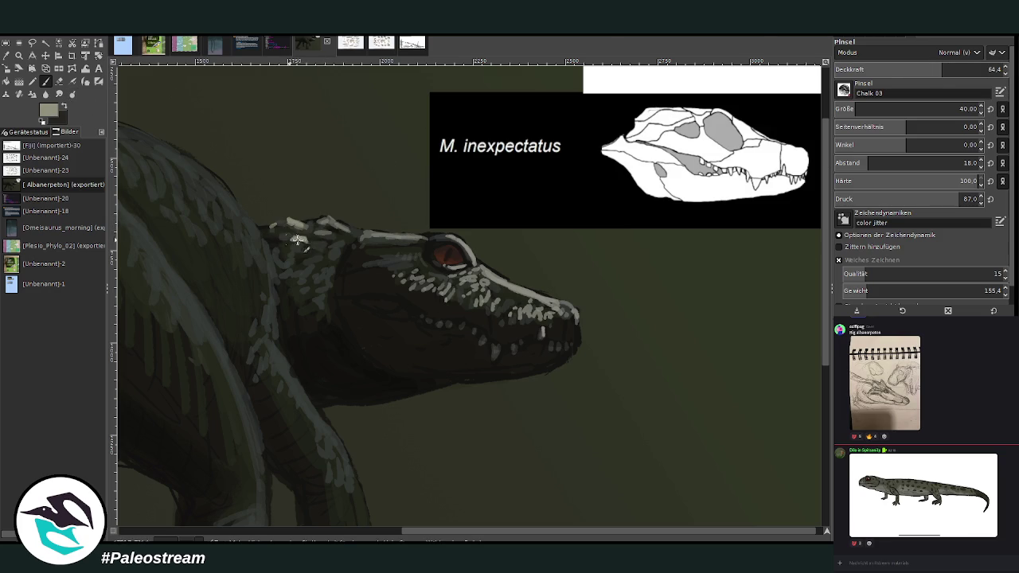
drag(326, 236, 321, 245)
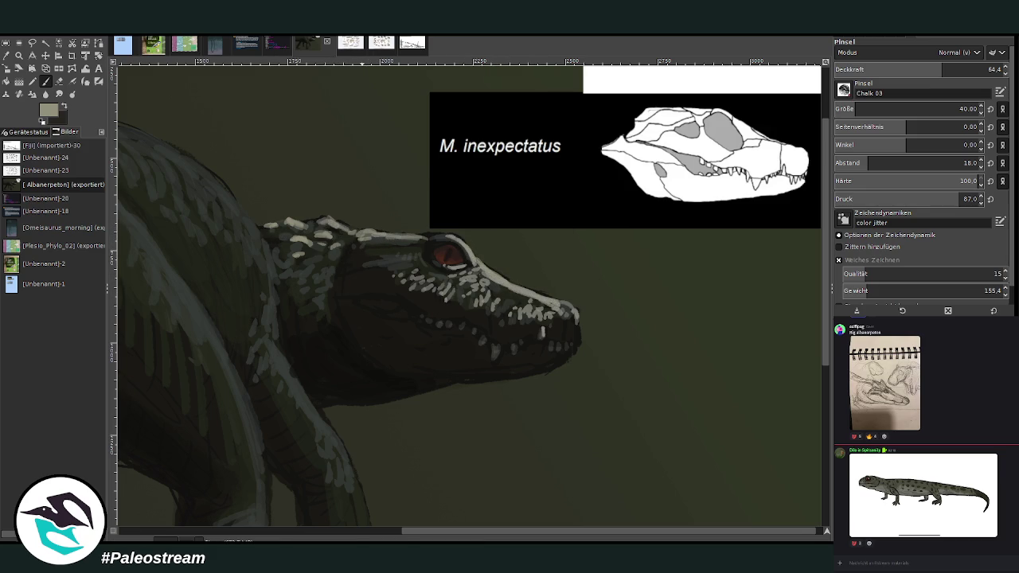
ctrl+click(698, 186)
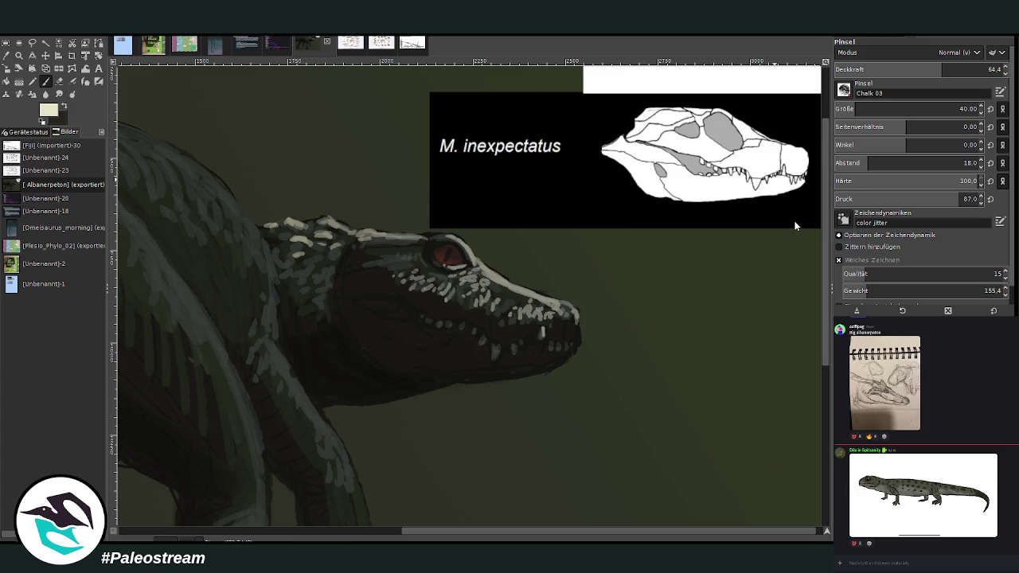
click(904, 69)
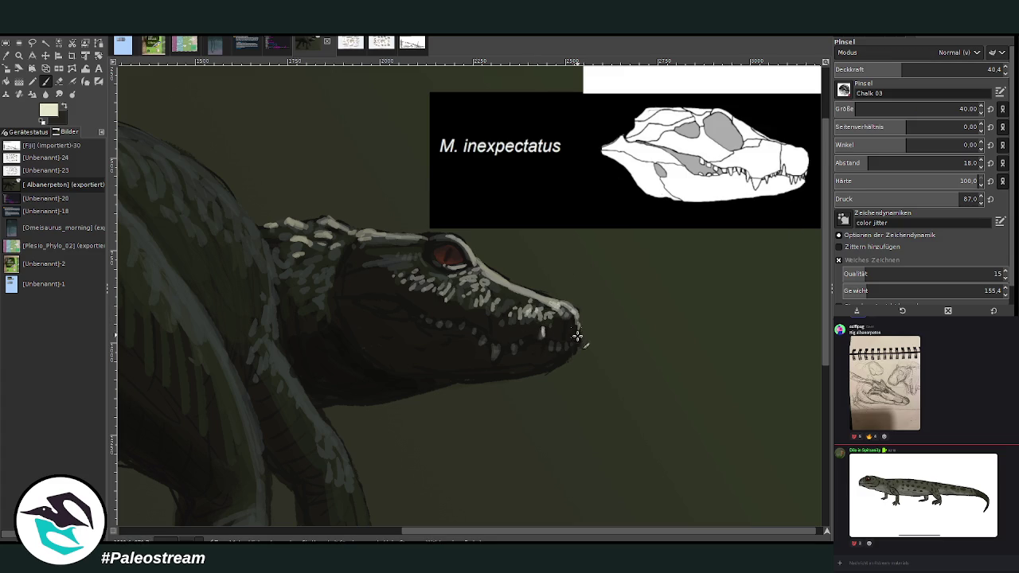
drag(567, 307, 456, 253)
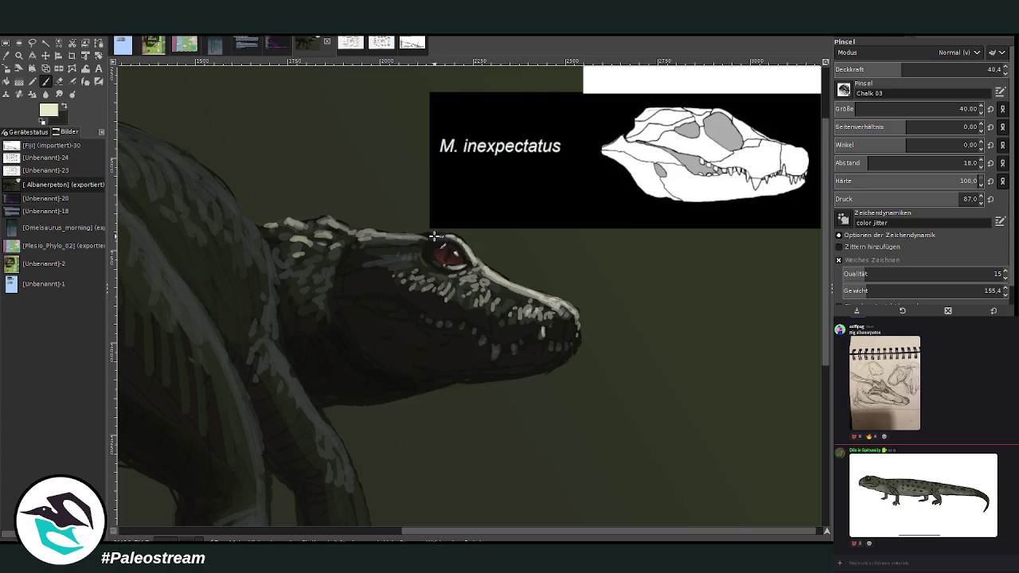
drag(451, 235, 484, 278)
Step: Glaze faint light strokes over the snout with a size-80 brush at opacity 6.3
scroll(856, 109, up, 4)
drag(876, 69, 860, 69)
mouse_move(530, 297)
mouse_down()
mouse_move(487, 283)
mouse_move(540, 307)
mouse_move(464, 278)
mouse_up()
drag(860, 69, 846, 69)
mouse_move(520, 323)
mouse_down()
mouse_move(492, 298)
mouse_move(402, 279)
mouse_move(405, 258)
mouse_move(374, 279)
mouse_move(317, 263)
mouse_move(346, 293)
mouse_move(398, 311)
mouse_move(374, 302)
mouse_move(403, 288)
mouse_up()
mouse_move(504, 322)
mouse_down()
mouse_move(575, 326)
mouse_move(465, 307)
mouse_up()
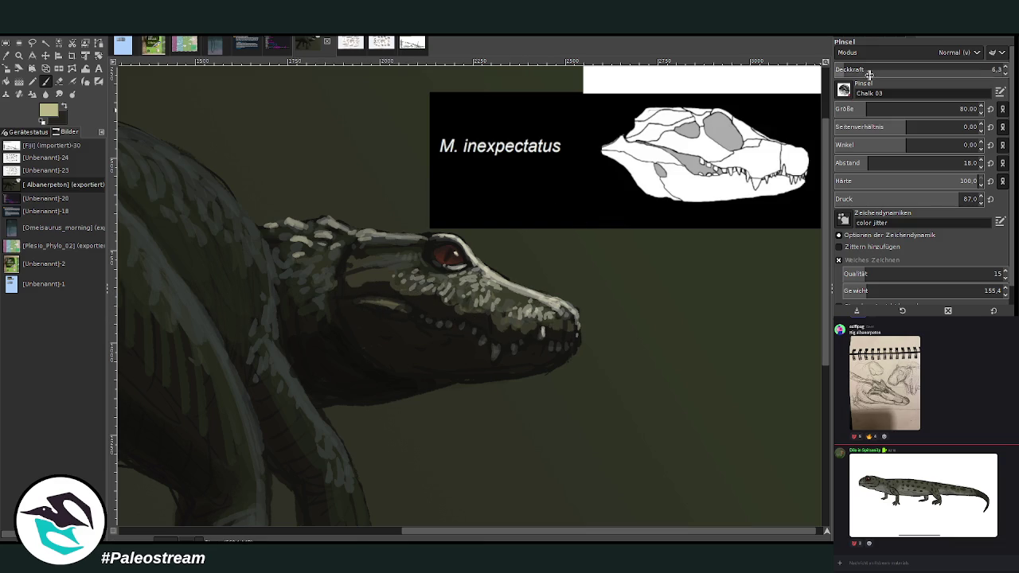
Step: Shade the cheek below the eye in dark olive and soften the chin edge at opacity 22.7
ctrl+click(806, 260)
mouse_move(477, 301)
mouse_down()
mouse_move(485, 318)
mouse_move(375, 273)
mouse_move(318, 291)
mouse_move(311, 306)
mouse_up()
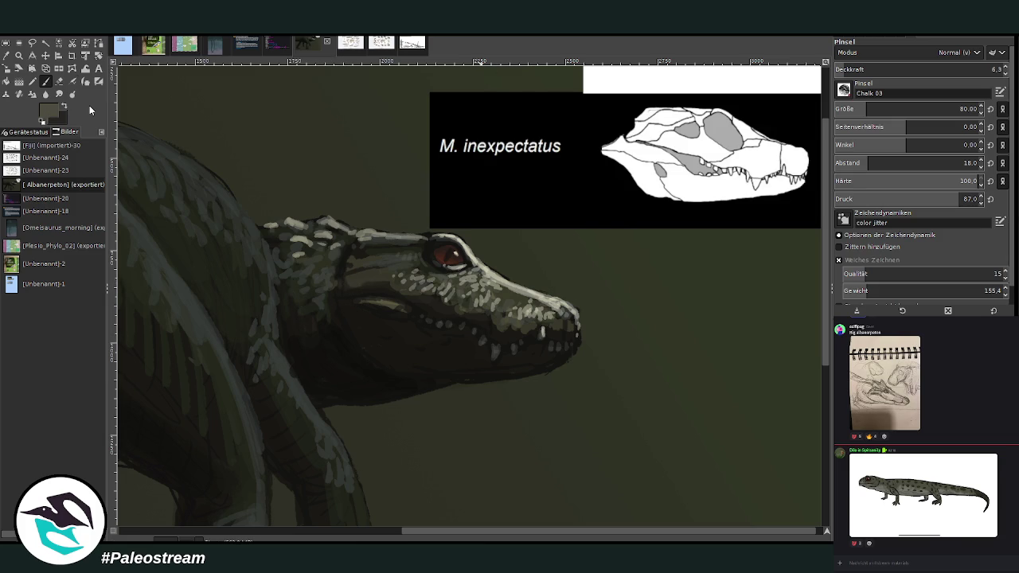
ctrl+click(803, 287)
click(871, 69)
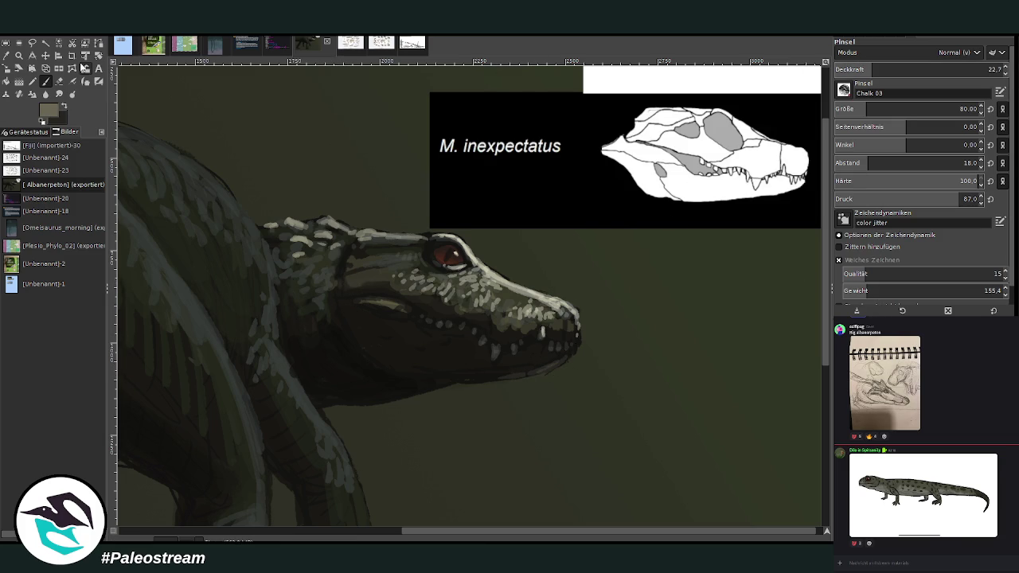
click(883, 68)
click(855, 108)
drag(572, 344, 478, 376)
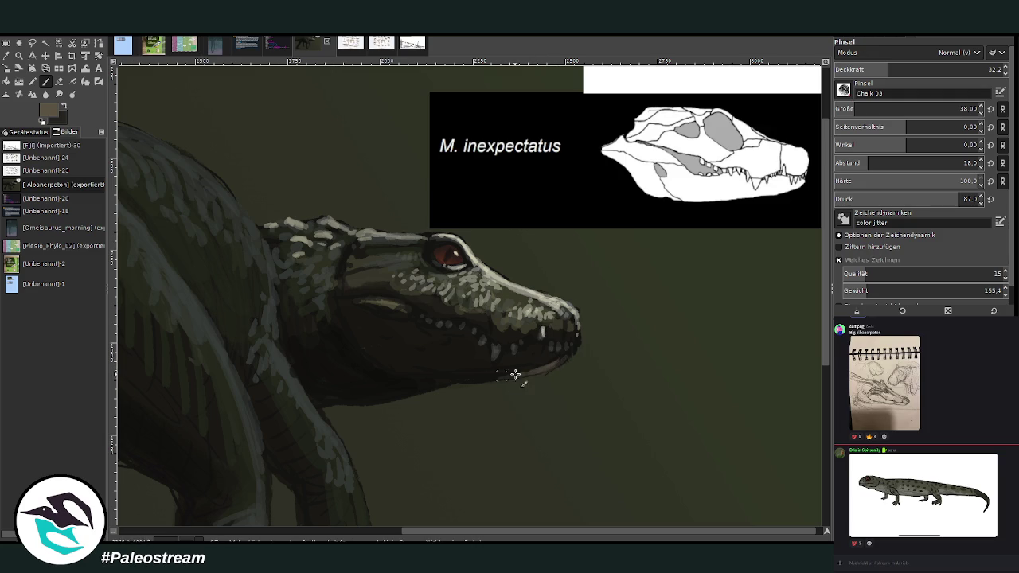
Step: Paint and brighten a light stroke under the lower jaw
click(922, 68)
click(852, 108)
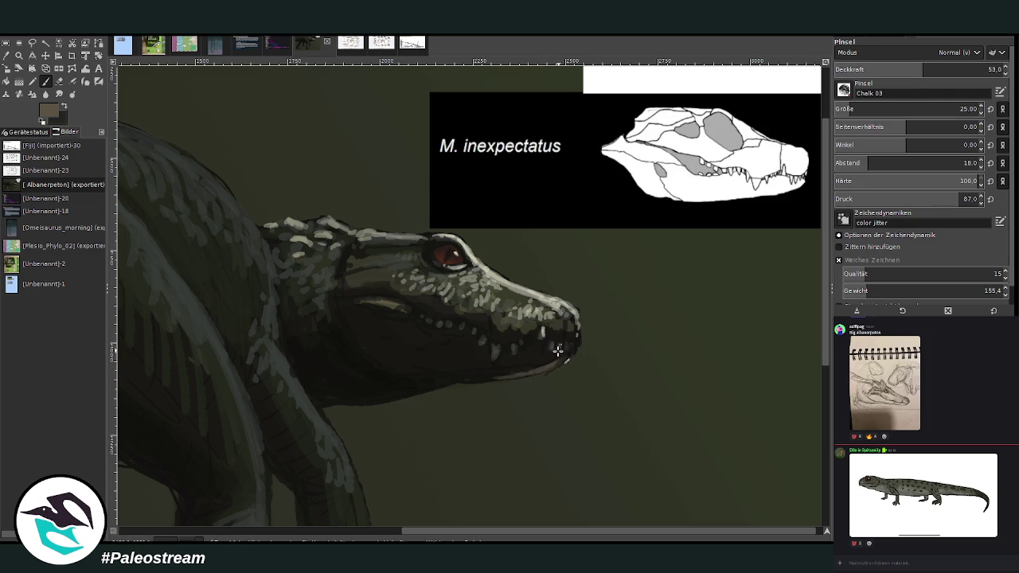
click(890, 108)
click(869, 69)
mouse_move(557, 363)
mouse_down()
mouse_move(455, 381)
mouse_move(466, 378)
mouse_move(391, 375)
mouse_move(426, 391)
mouse_move(321, 405)
mouse_move(371, 392)
mouse_up()
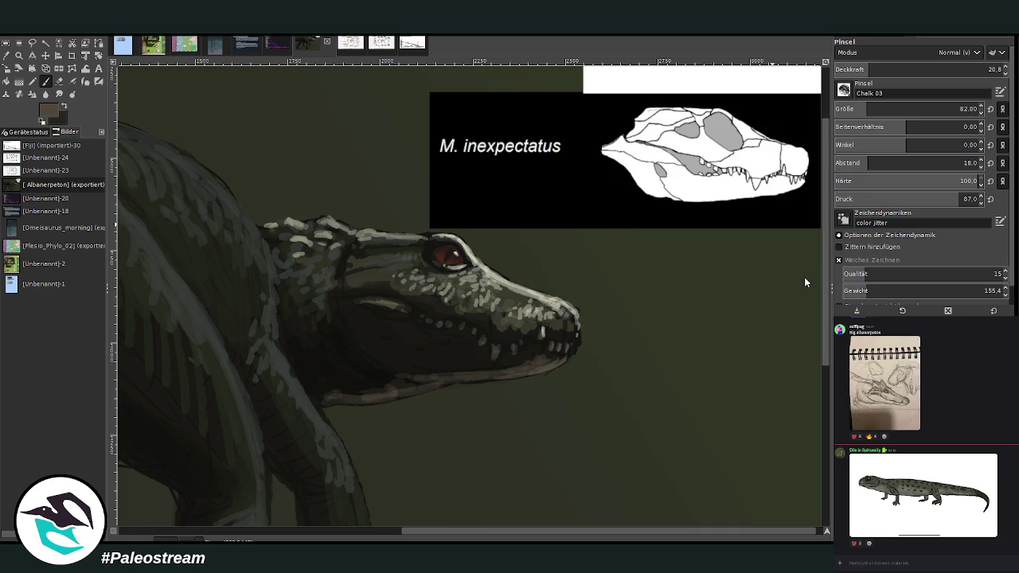
click(885, 69)
mouse_move(372, 383)
mouse_down()
mouse_move(391, 387)
mouse_move(337, 377)
mouse_move(319, 391)
mouse_up()
Step: Highlight the forearm, throat, jaw underside and front edge of the neck
scroll(816, 340, down, 1)
scroll(816, 341, down, 3)
mouse_move(349, 317)
mouse_down()
mouse_move(352, 419)
mouse_move(334, 323)
mouse_move(381, 444)
mouse_move(324, 274)
mouse_up()
mouse_move(325, 217)
mouse_down()
mouse_move(353, 209)
mouse_move(348, 200)
mouse_move(416, 225)
mouse_move(325, 216)
mouse_up()
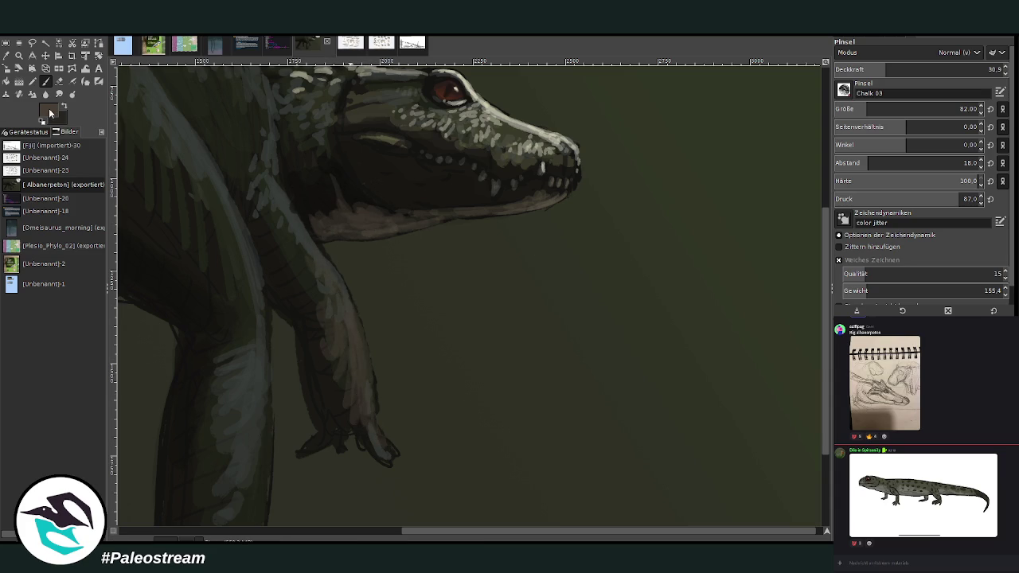
click(903, 69)
click(856, 108)
mouse_move(564, 192)
mouse_down()
mouse_move(530, 208)
mouse_move(366, 231)
mouse_up()
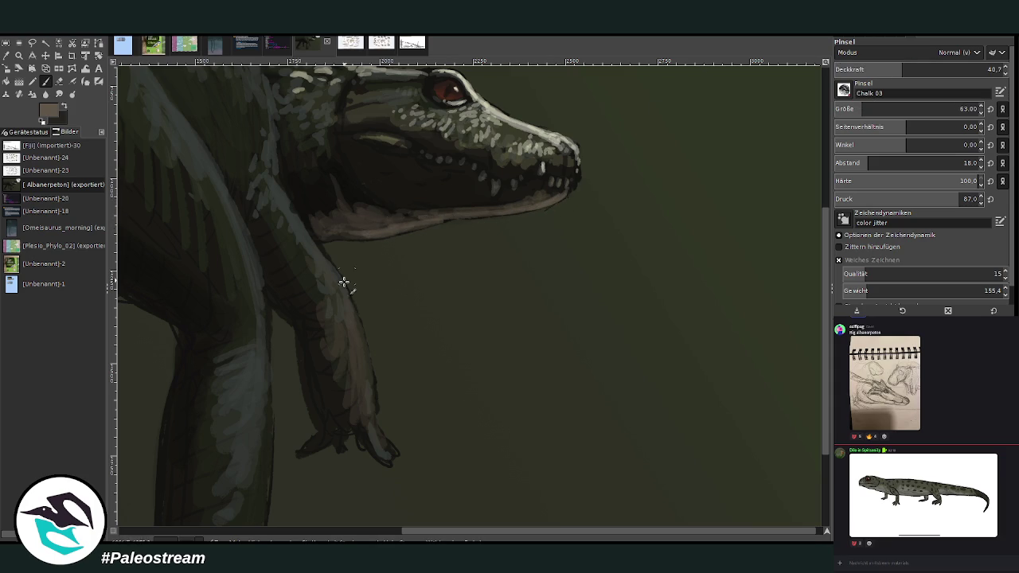
drag(347, 298, 289, 209)
mouse_move(310, 255)
mouse_down()
mouse_move(333, 317)
mouse_move(353, 330)
mouse_move(386, 456)
mouse_up()
Step: Paint beige light along the arm's upper edge up to the jaw and lighten the outer forearm
key(x)
drag(343, 300, 290, 219)
mouse_move(331, 267)
mouse_down()
mouse_move(285, 201)
mouse_move(280, 209)
mouse_up()
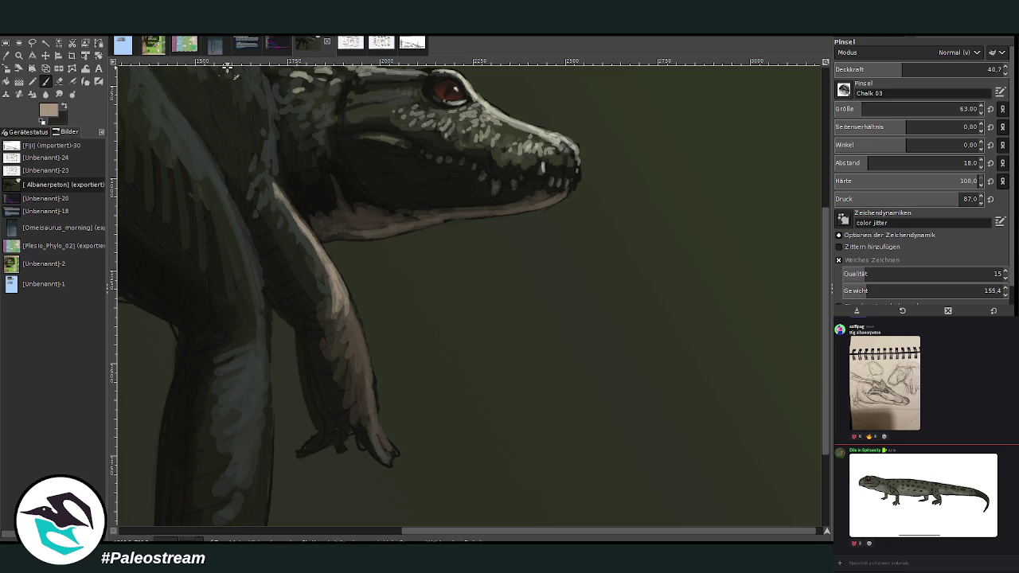
key(x)
mouse_move(344, 282)
mouse_down()
mouse_move(291, 219)
mouse_move(266, 154)
mouse_move(253, 170)
mouse_up()
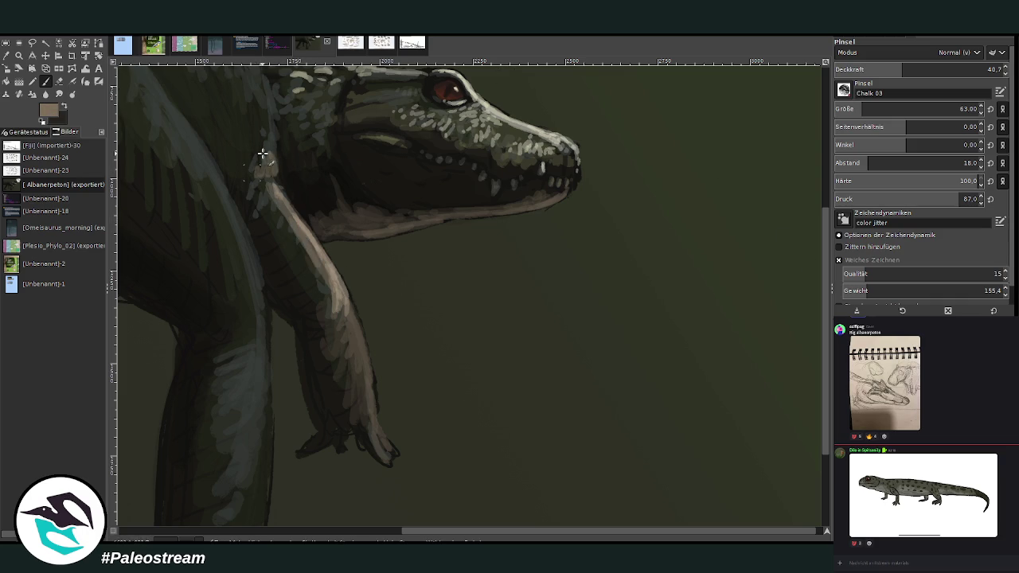
drag(336, 308, 362, 359)
drag(374, 402, 365, 357)
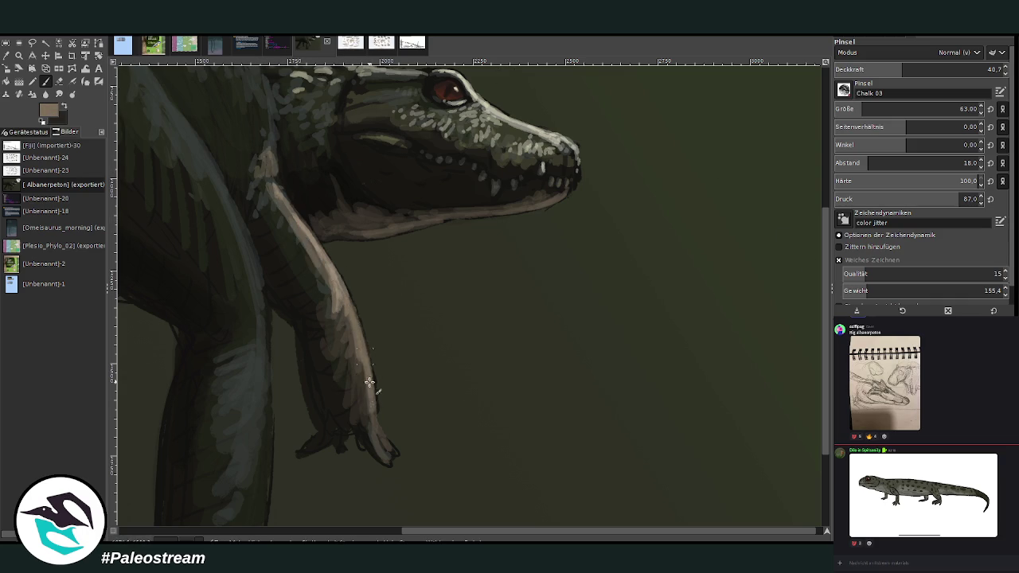
Step: Repaint the fingers with longer light strokes and add light scale dabs on the snout
click(940, 70)
click(959, 108)
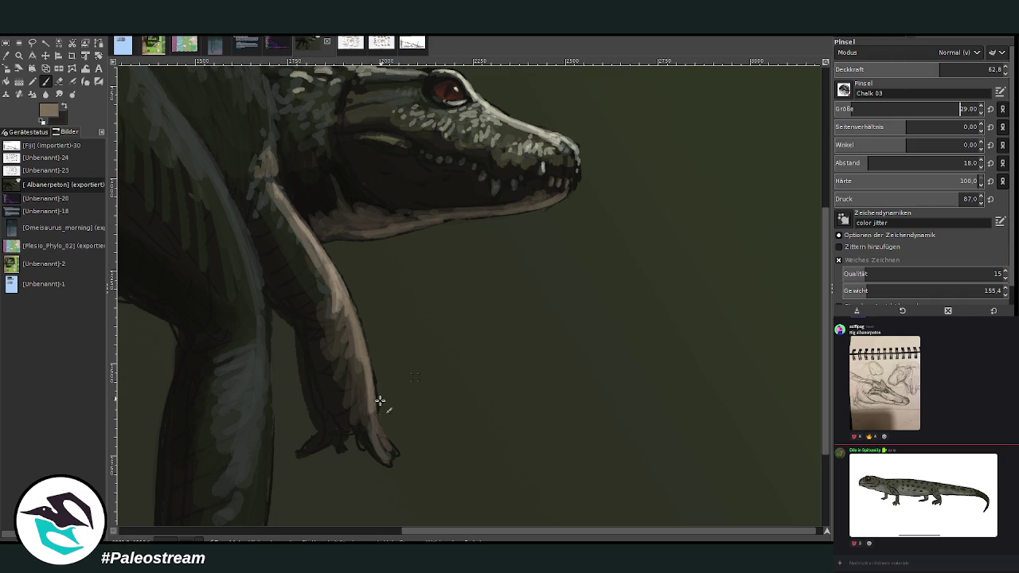
mouse_move(380, 451)
mouse_down()
mouse_move(382, 432)
mouse_move(391, 462)
mouse_move(373, 422)
mouse_up()
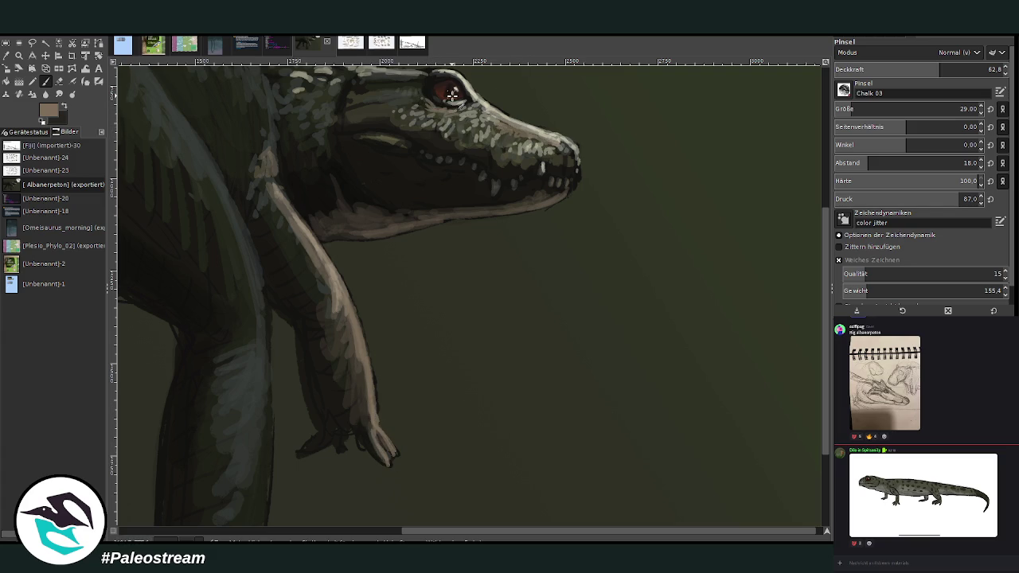
mouse_move(426, 104)
mouse_down()
mouse_move(402, 112)
mouse_move(378, 101)
mouse_up()
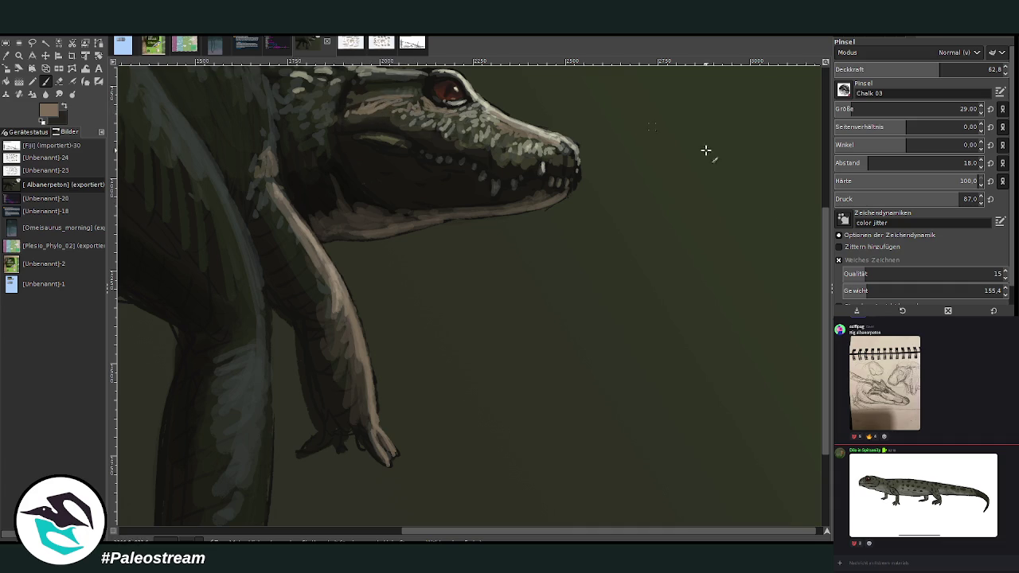
scroll(661, 130, up, 4)
scroll(662, 130, up, 1)
Step: Dab skull-sampled cream scale highlights near the eye, along the snout top and at the head's back
ctrl+click(676, 97)
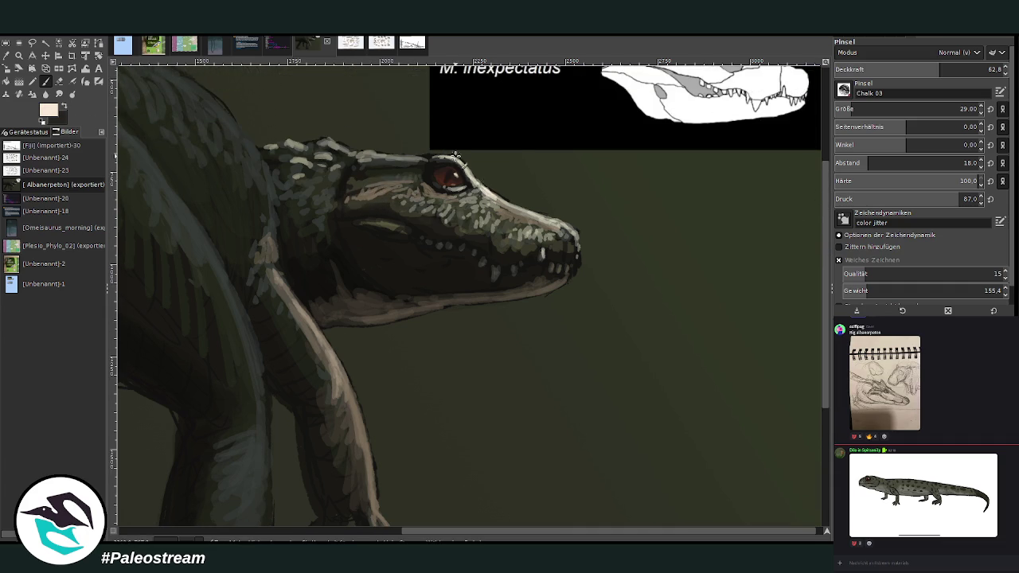
drag(397, 185, 401, 191)
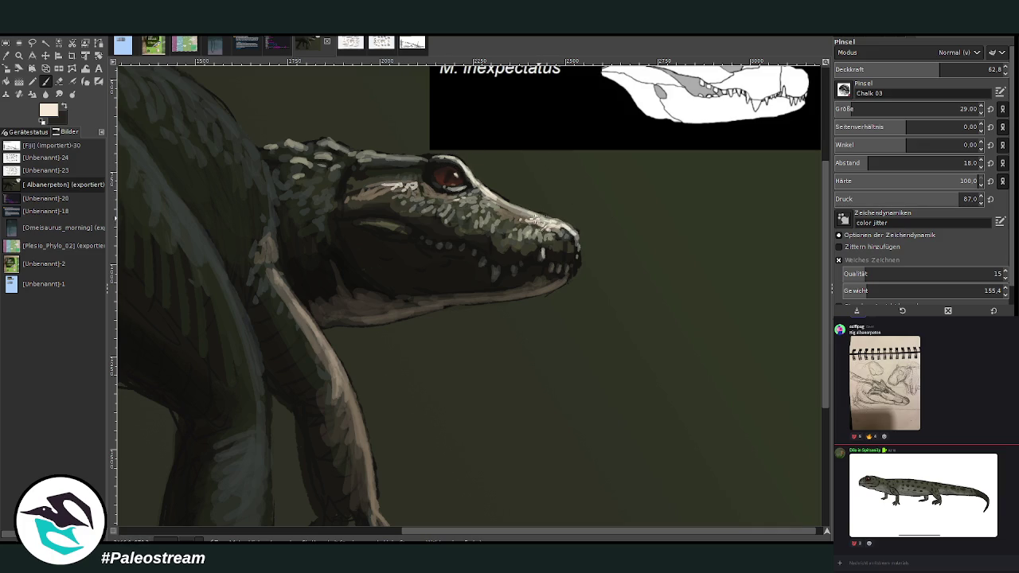
mouse_move(537, 227)
mouse_down()
mouse_move(415, 182)
mouse_move(350, 192)
mouse_up()
mouse_move(317, 159)
mouse_down()
mouse_move(333, 179)
mouse_move(315, 180)
mouse_up()
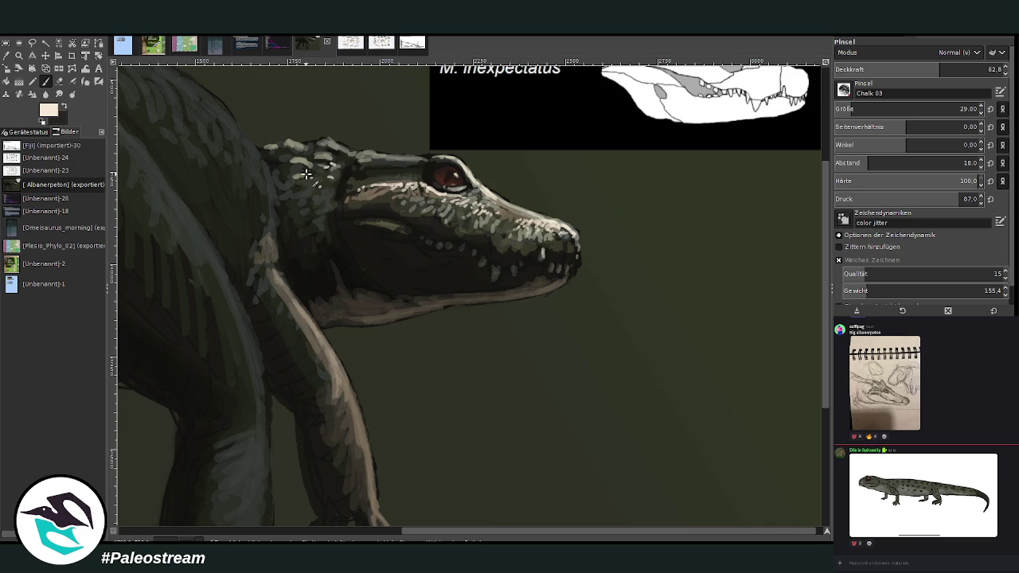
key(shift+ctrl+j)
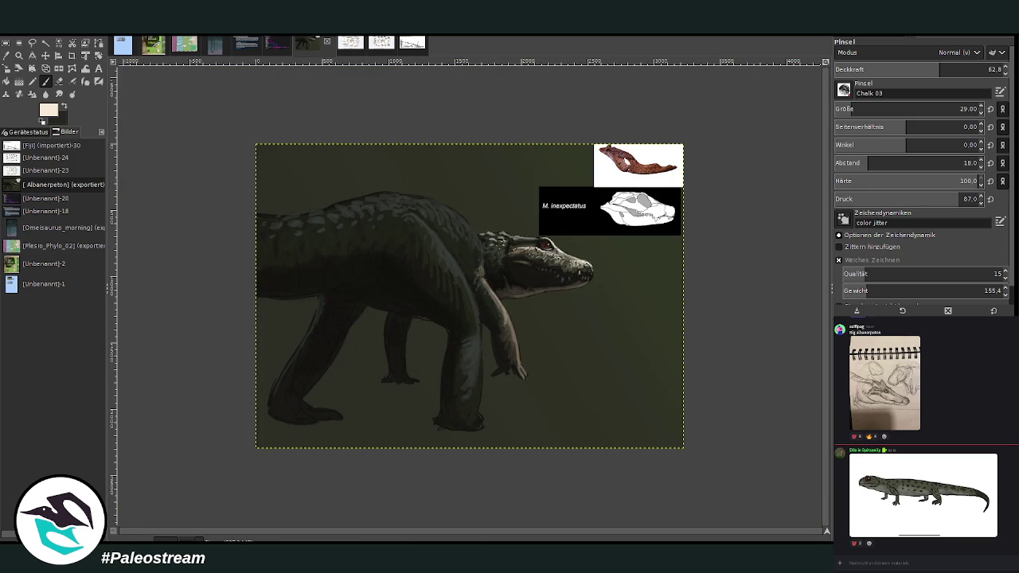
Step: Zoom in on the head and paint light dabs along the lower jaw line
key(z)
click(456, 166)
mouse_move(394, 84)
mouse_down()
mouse_move(648, 433)
mouse_move(640, 434)
mouse_up()
drag(800, 238, 780, 209)
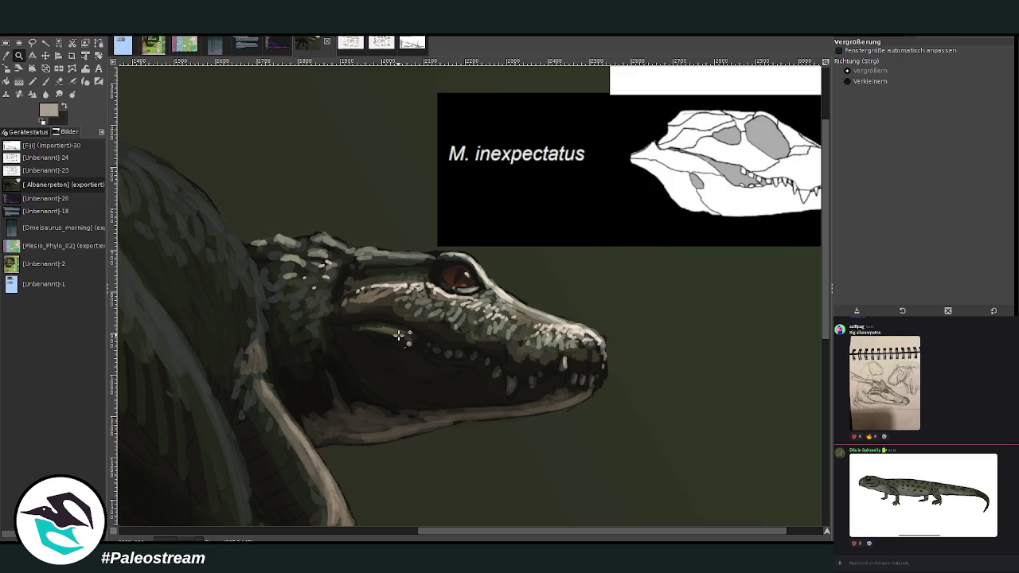
click(396, 334)
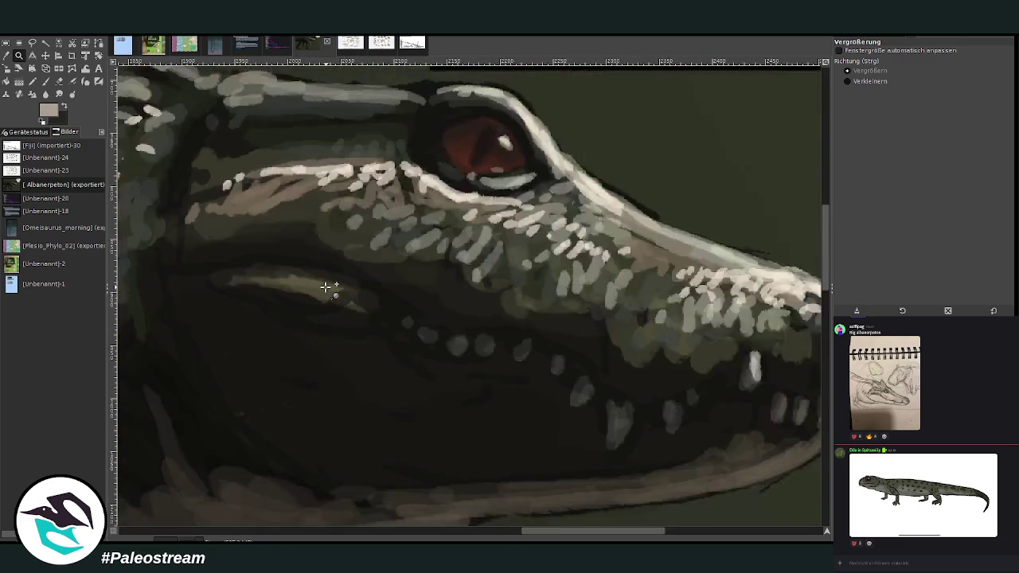
ctrl+click(325, 287)
key(p)
drag(327, 284, 263, 282)
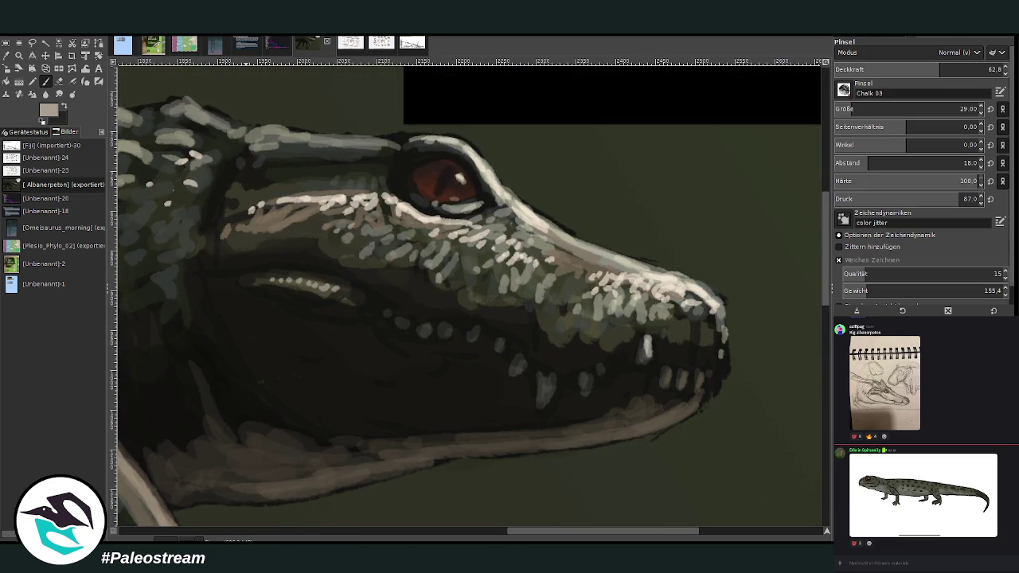
Step: Repaint the iris softly in the eye's sampled reddish-brown with a smaller, fainter brush
click(31, 56)
click(436, 190)
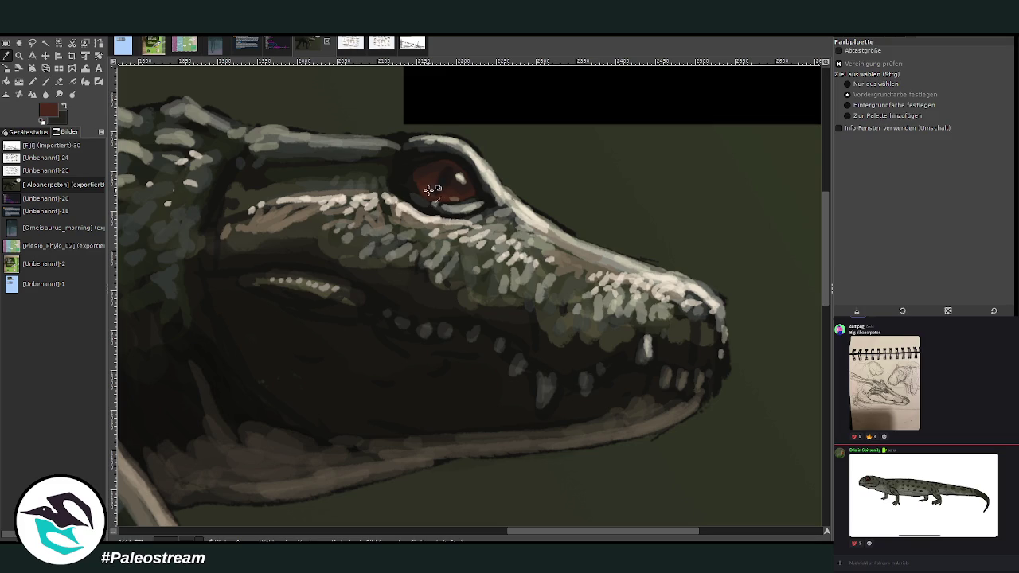
click(45, 82)
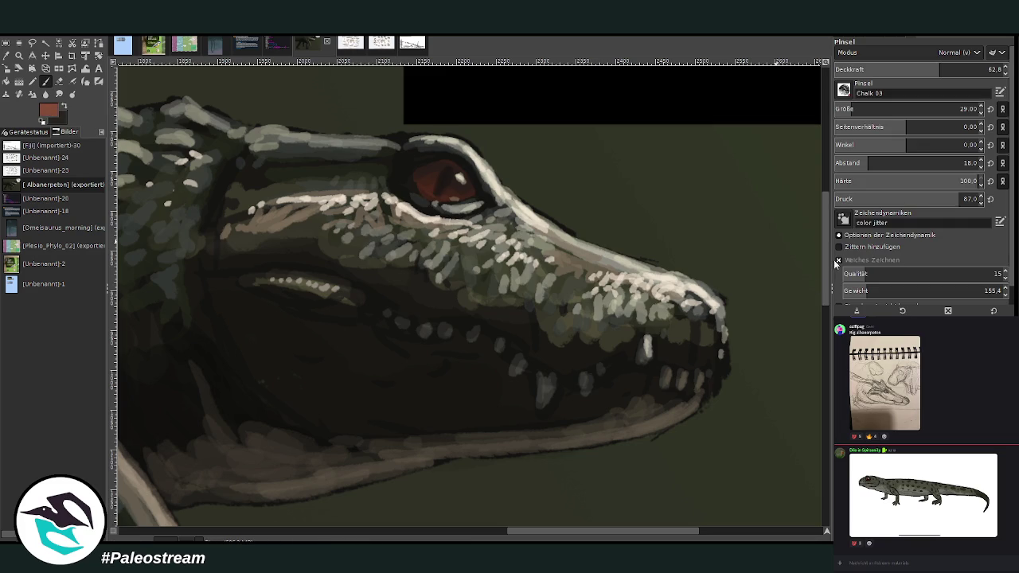
drag(849, 108, 842, 108)
drag(939, 70, 952, 69)
drag(451, 190, 447, 200)
click(880, 66)
drag(450, 189, 428, 191)
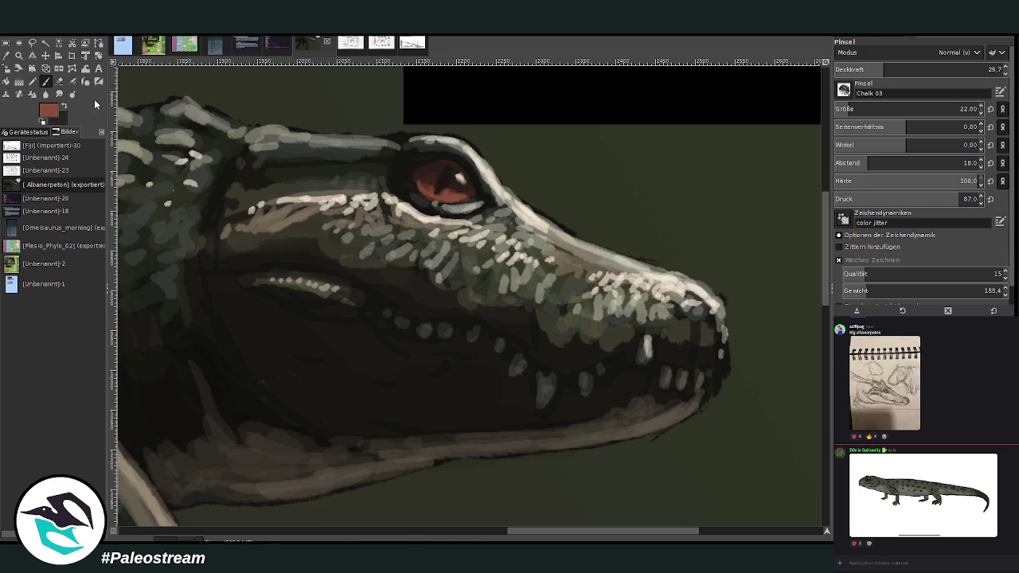
Step: Sample dark brown and green-grey colours, settling on a lighter background green-grey at higher opacity
ctrl+click(769, 251)
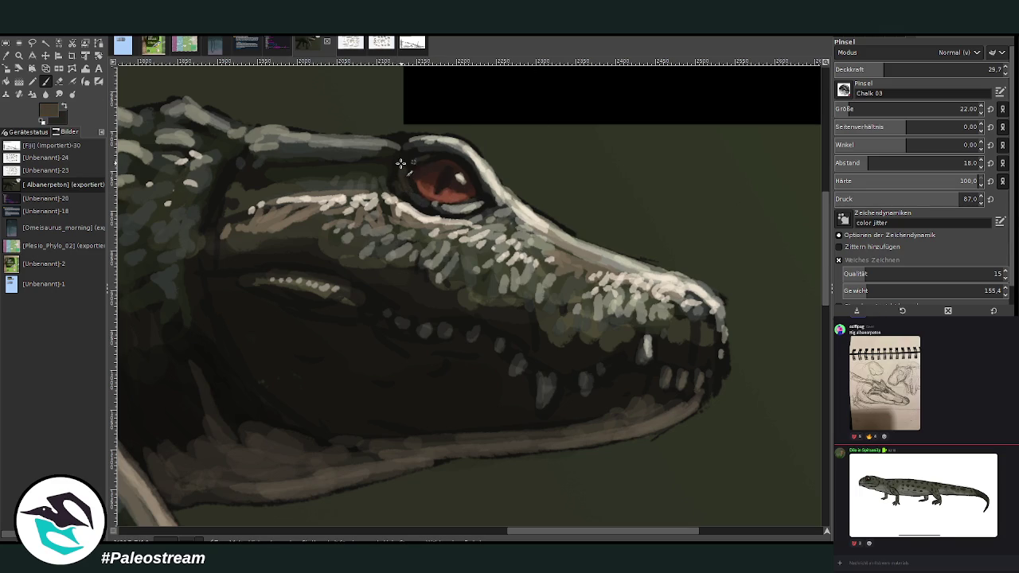
ctrl+click(746, 253)
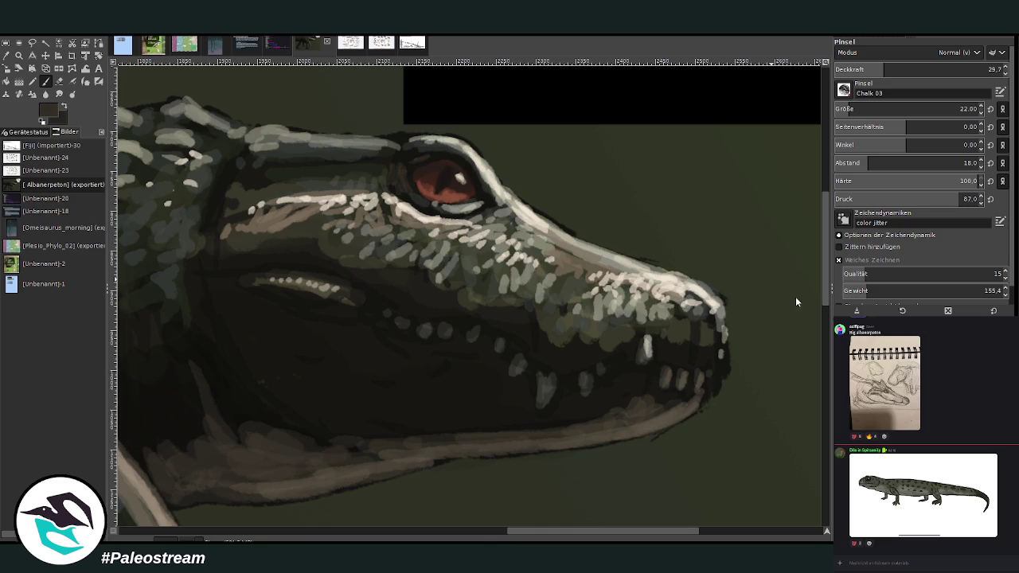
click(939, 69)
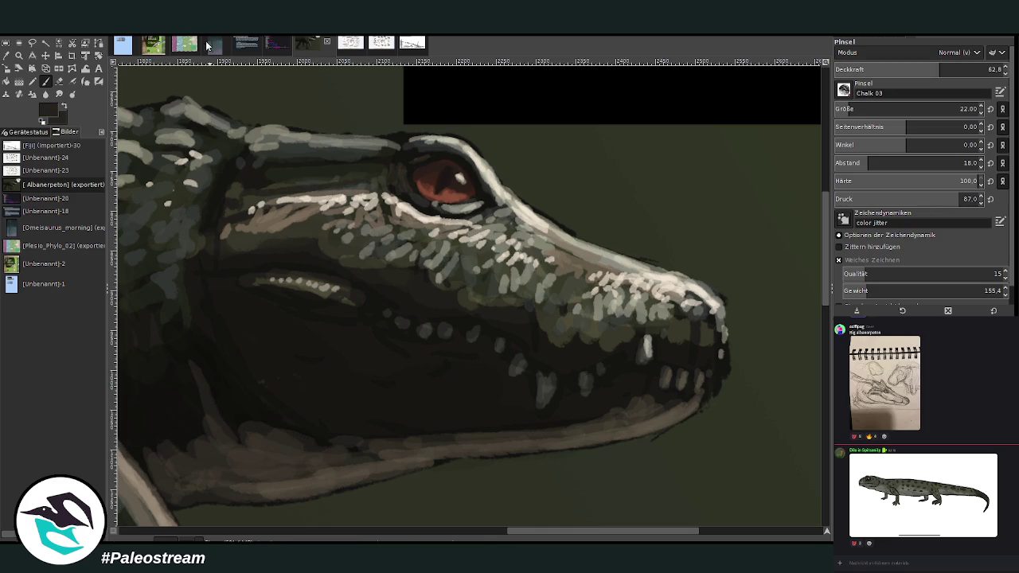
ctrl+click(792, 290)
ctrl+click(805, 267)
Step: Paint grey-green strokes along the upper jaw and light grey dabs on the snout
ctrl+click(799, 270)
mouse_move(311, 187)
mouse_down()
mouse_move(347, 178)
mouse_move(243, 190)
mouse_move(364, 173)
mouse_move(236, 198)
mouse_up()
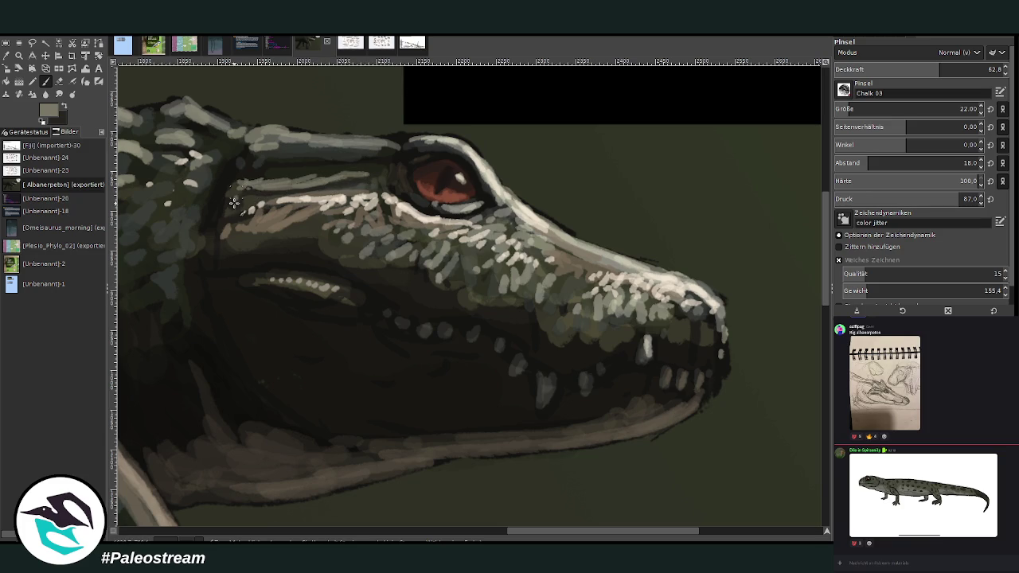
drag(355, 193, 269, 193)
drag(512, 532, 431, 533)
drag(924, 108, 960, 109)
drag(940, 69, 951, 70)
mouse_move(486, 221)
mouse_down()
mouse_move(467, 243)
mouse_move(444, 225)
mouse_up()
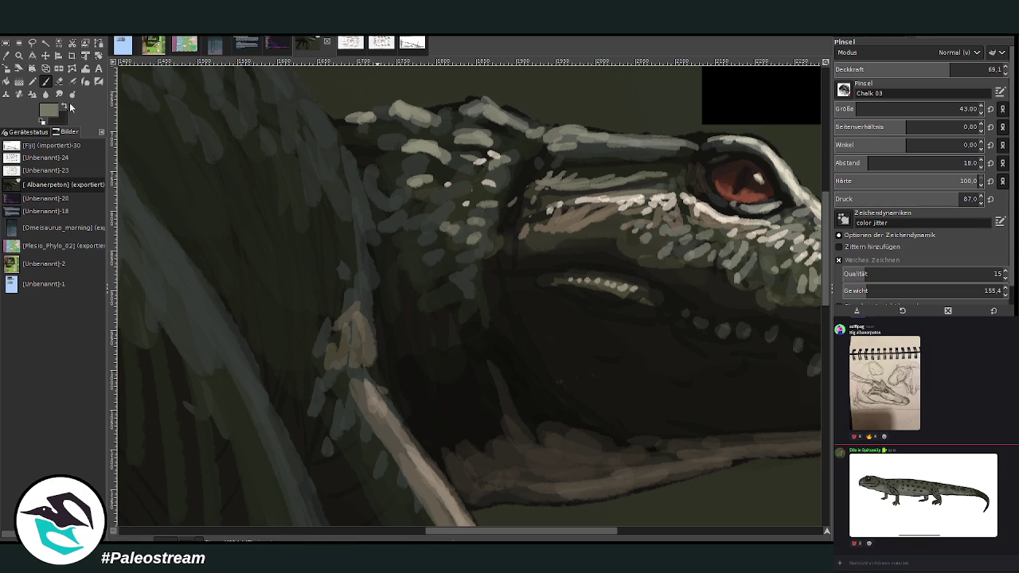
Step: Add lighter scale dabs across the snout, cheek edge and the head's edge
ctrl+click(794, 259)
mouse_move(475, 231)
mouse_down()
mouse_move(457, 243)
mouse_move(476, 256)
mouse_move(443, 276)
mouse_move(430, 266)
mouse_move(422, 250)
mouse_move(441, 199)
mouse_move(498, 200)
mouse_move(532, 145)
mouse_move(510, 151)
mouse_move(490, 139)
mouse_move(534, 119)
mouse_move(432, 109)
mouse_move(414, 115)
mouse_move(448, 116)
mouse_move(434, 145)
mouse_move(372, 143)
mouse_move(404, 205)
mouse_move(476, 172)
mouse_move(393, 243)
mouse_move(469, 210)
mouse_move(413, 288)
mouse_up()
drag(564, 223, 523, 215)
drag(441, 184, 379, 187)
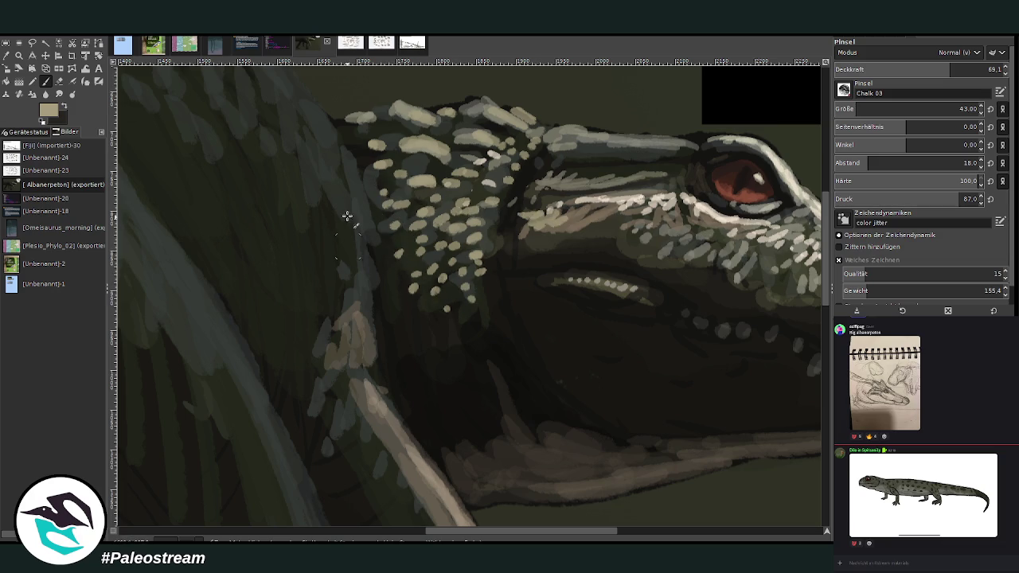
mouse_move(344, 234)
mouse_down()
mouse_move(337, 200)
mouse_move(352, 298)
mouse_move(318, 250)
mouse_move(307, 289)
mouse_move(318, 255)
mouse_move(300, 214)
mouse_up()
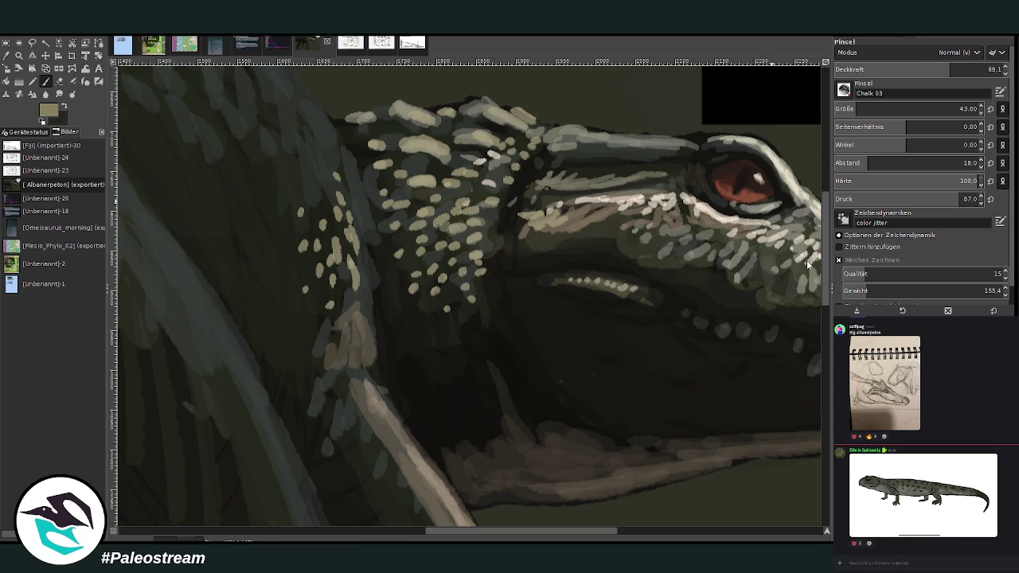
Step: At opacity 44.5, dab light scales on the neck, brow ridge and upper jaw
click(908, 67)
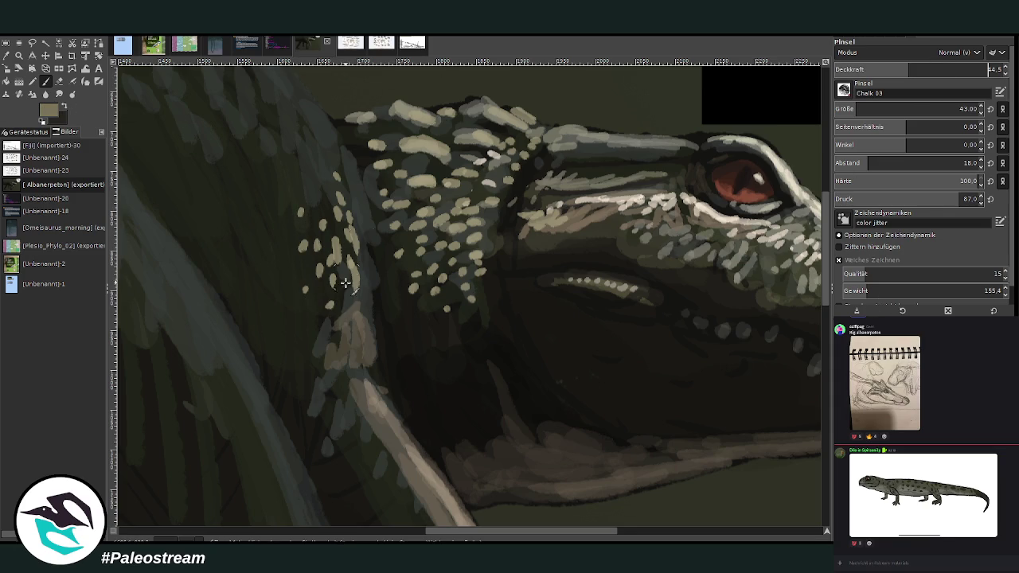
mouse_move(326, 177)
mouse_down()
mouse_move(304, 216)
mouse_move(328, 231)
mouse_move(337, 334)
mouse_move(368, 286)
mouse_move(359, 284)
mouse_move(372, 231)
mouse_move(450, 245)
mouse_move(486, 211)
mouse_move(458, 203)
mouse_move(510, 192)
mouse_move(534, 211)
mouse_move(525, 239)
mouse_move(614, 230)
mouse_up()
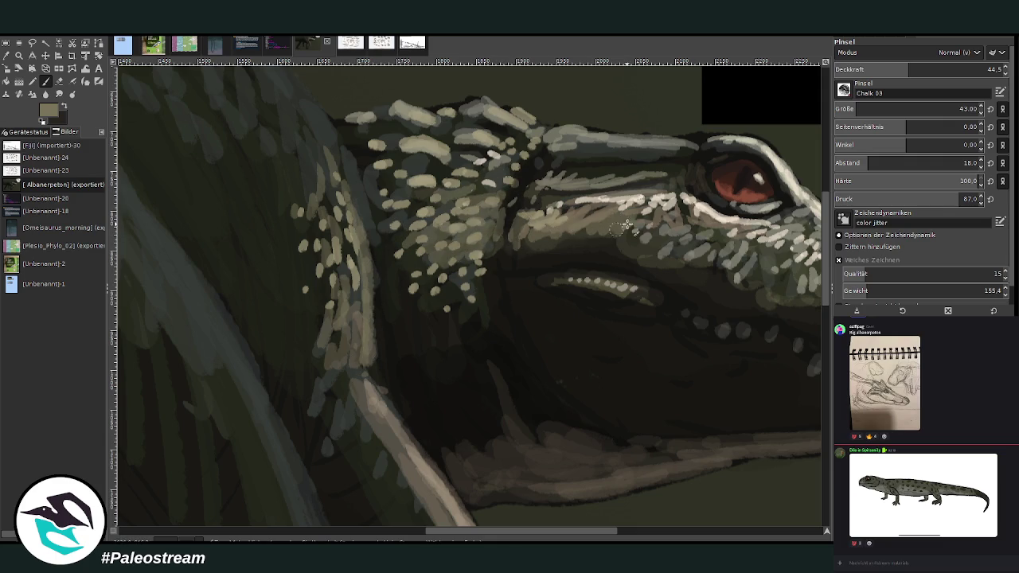
mouse_move(680, 145)
mouse_down()
mouse_move(573, 142)
mouse_move(691, 144)
mouse_up()
drag(681, 180, 510, 197)
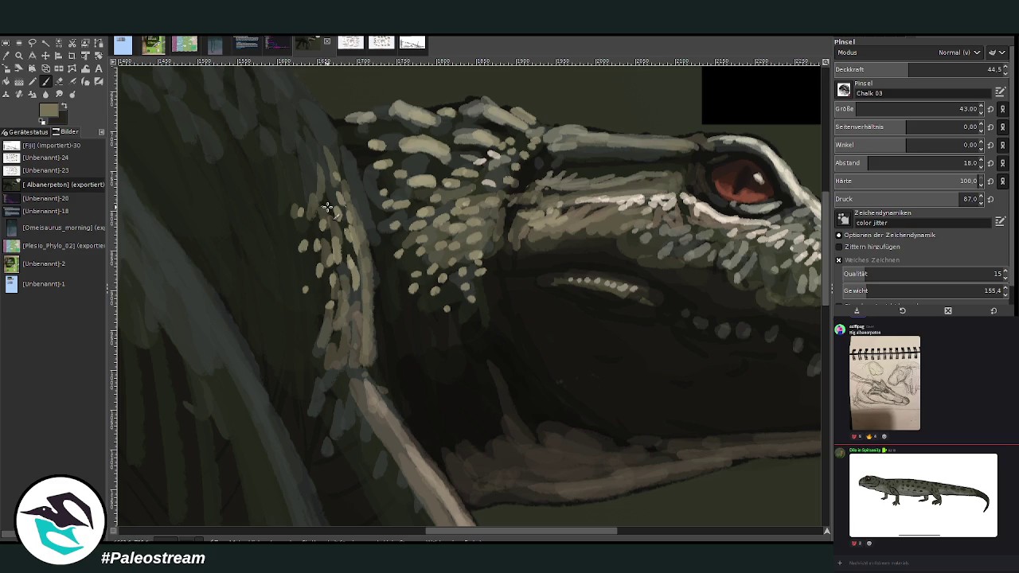
Step: Replace two jaw strokes with a brighter highlight and add light dabs on the head ridge and neck
key(ctrl+z)
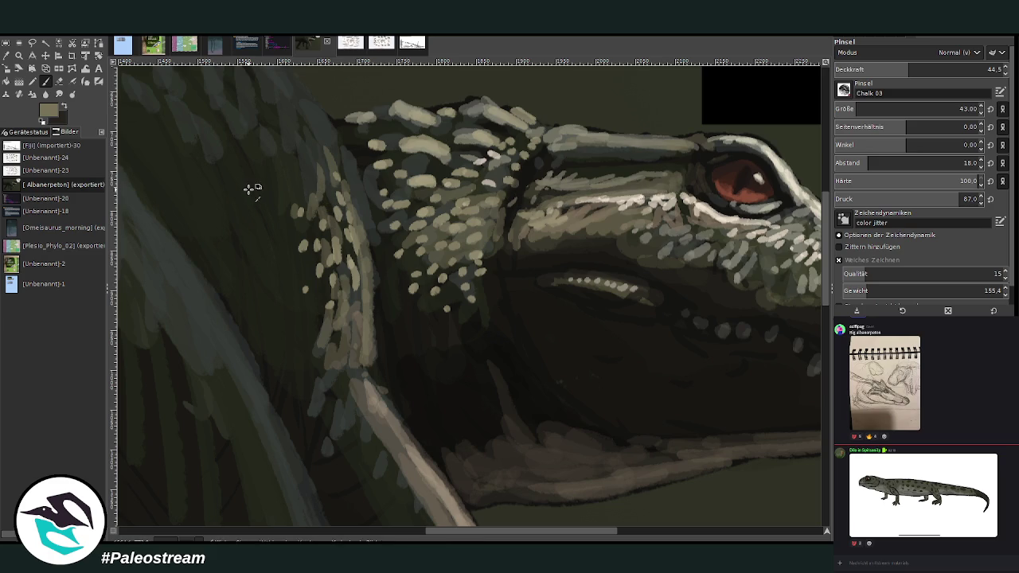
key(ctrl+z)
drag(668, 185, 557, 197)
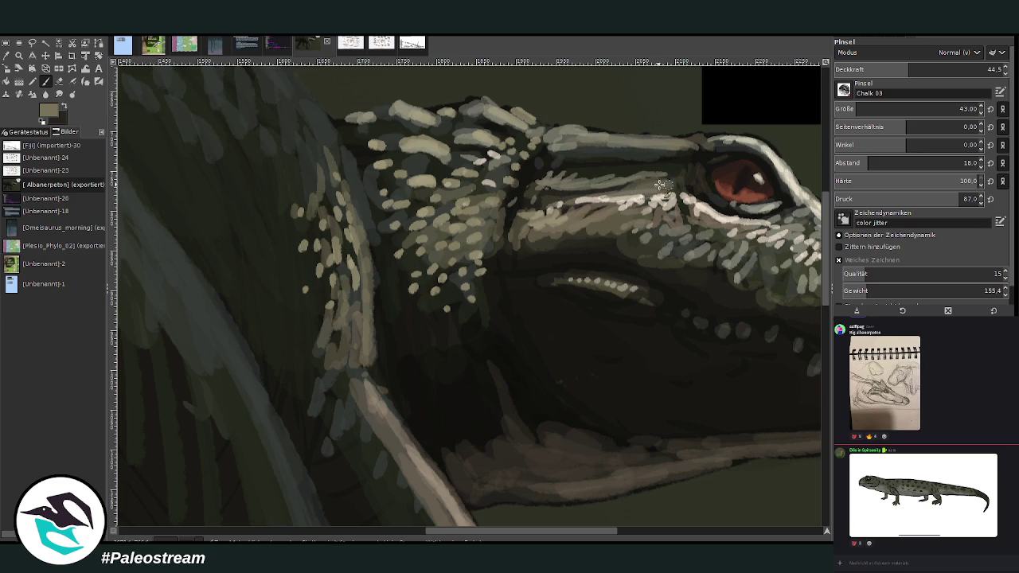
drag(684, 151, 524, 148)
drag(359, 180, 337, 204)
mouse_move(312, 134)
mouse_down()
mouse_move(342, 178)
mouse_move(430, 164)
mouse_move(441, 129)
mouse_move(519, 136)
mouse_move(446, 123)
mouse_move(363, 129)
mouse_up()
scroll(309, 141, down, 3)
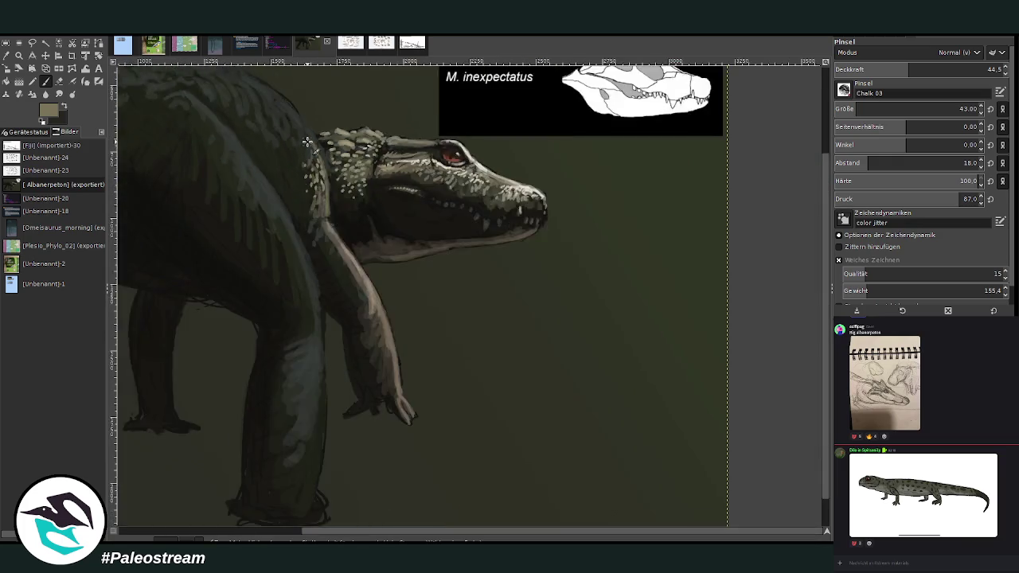
Step: Zoom in on the head and forelimb and paint a light ground streak beyond the hand at opacity 23
scroll(307, 142, down, 2)
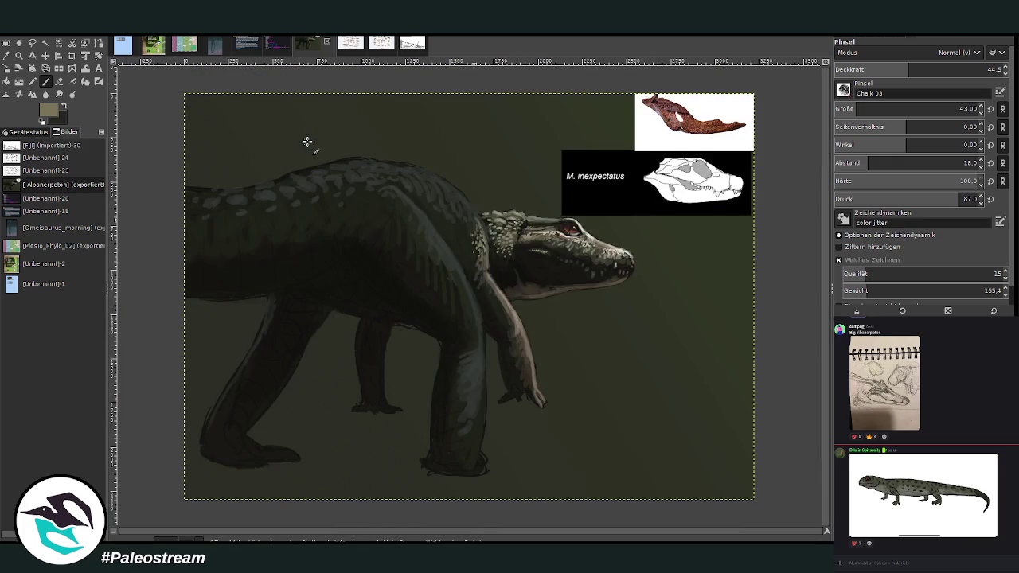
click(18, 57)
drag(383, 131, 687, 487)
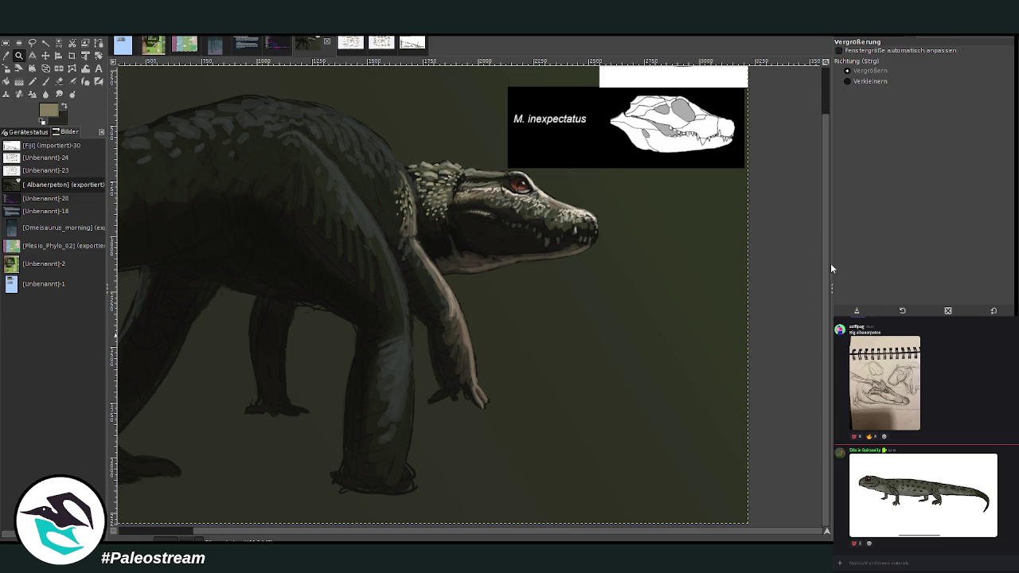
key(p)
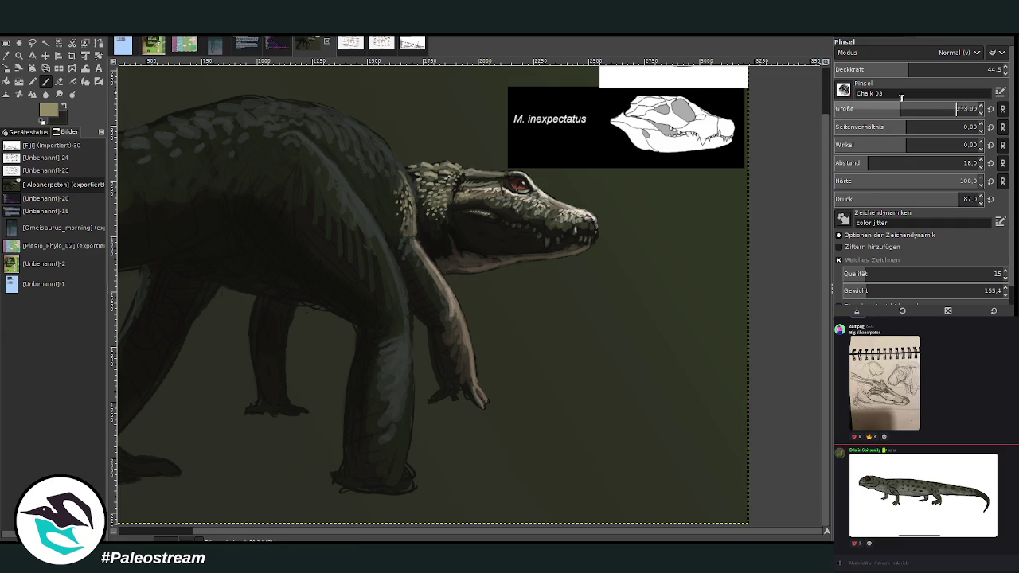
drag(541, 402, 501, 396)
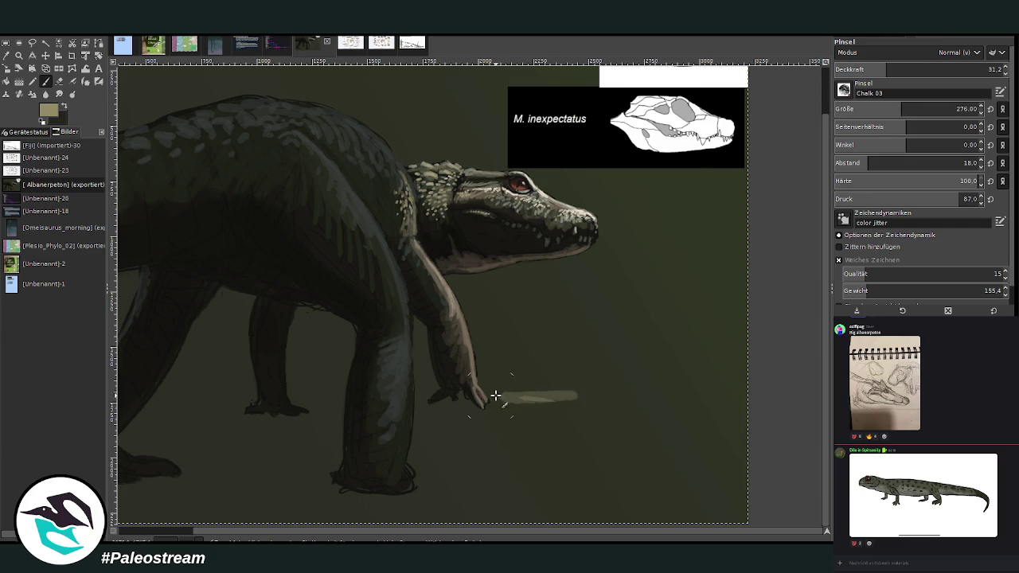
click(875, 69)
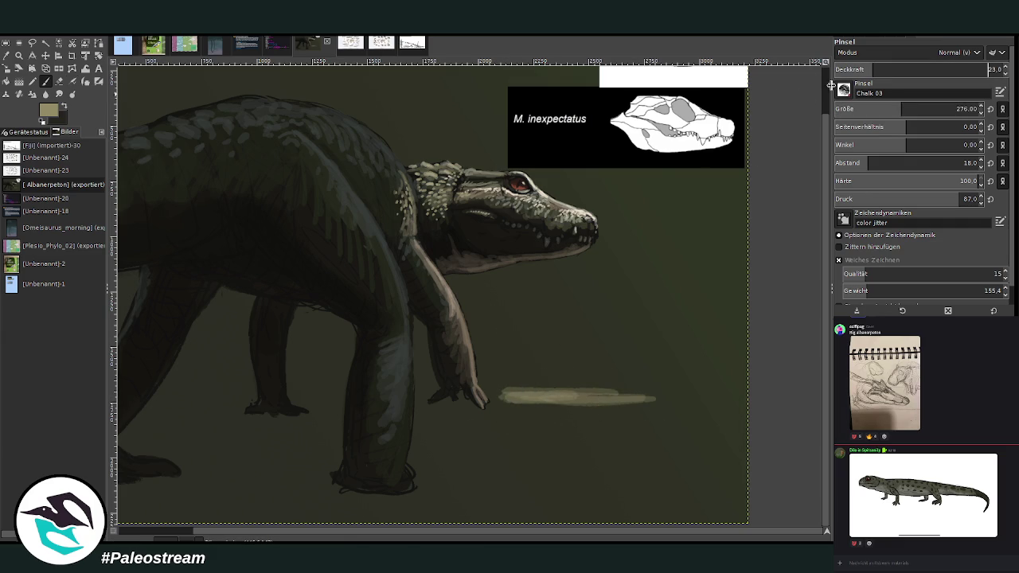
mouse_move(639, 387)
mouse_down()
mouse_move(702, 393)
mouse_move(608, 401)
mouse_move(619, 390)
mouse_move(594, 383)
mouse_move(608, 382)
mouse_move(510, 380)
mouse_move(743, 388)
mouse_move(757, 412)
mouse_move(596, 409)
mouse_move(665, 405)
mouse_move(647, 392)
mouse_up()
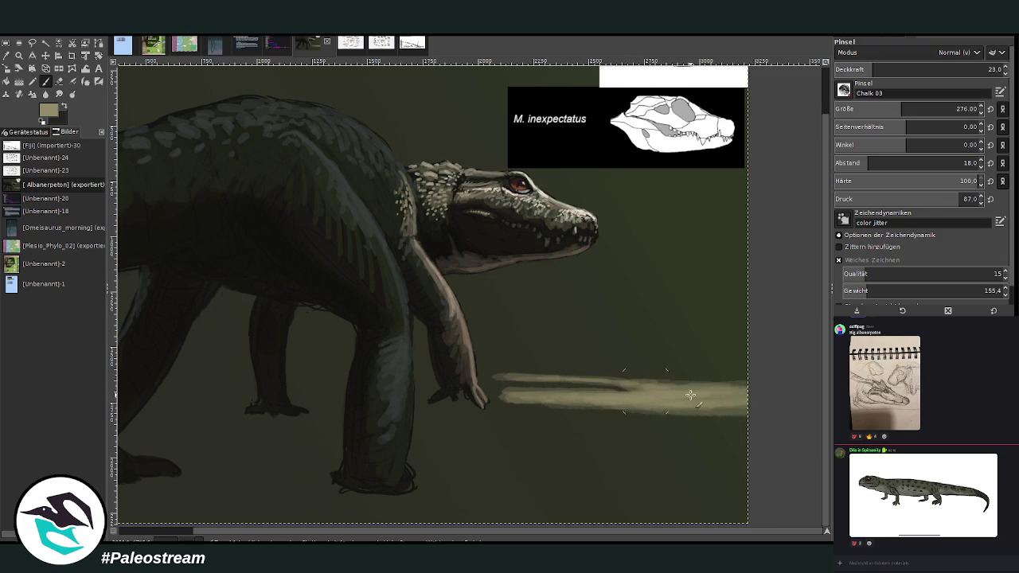
Step: Add more pale horizontal light streaks on the ground ahead, shrinking the brush to size 113
drag(698, 484, 567, 484)
mouse_move(631, 351)
mouse_down()
mouse_move(565, 353)
mouse_move(623, 353)
mouse_up()
mouse_move(737, 335)
mouse_down()
mouse_move(766, 330)
mouse_move(637, 335)
mouse_up()
click(868, 106)
drag(562, 319, 502, 320)
drag(658, 310, 639, 313)
Step: Add faint light spots left of the hind leg, between the legs and at far right
scroll(169, 496, left, 2)
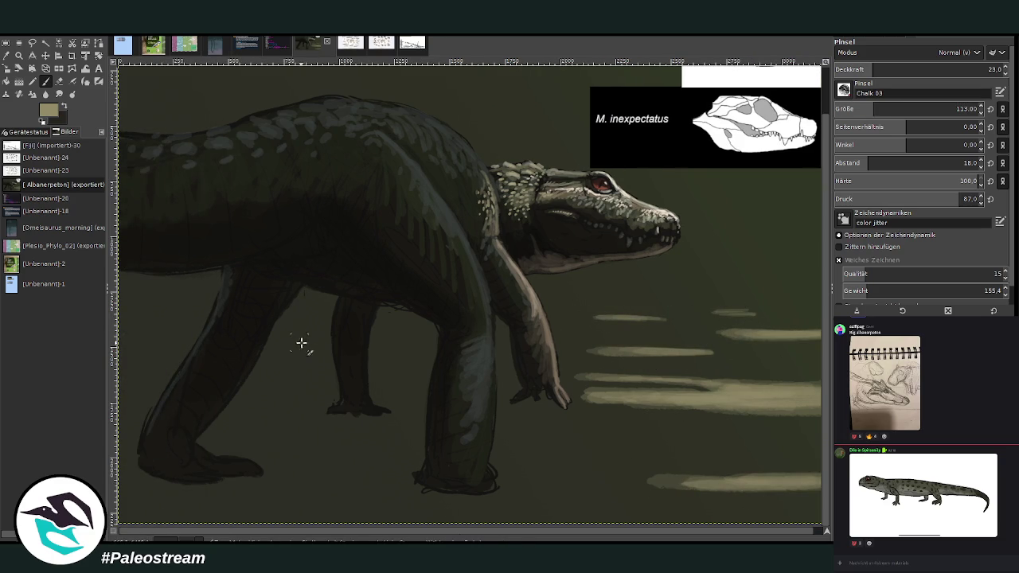
drag(317, 344, 281, 344)
drag(382, 324, 435, 324)
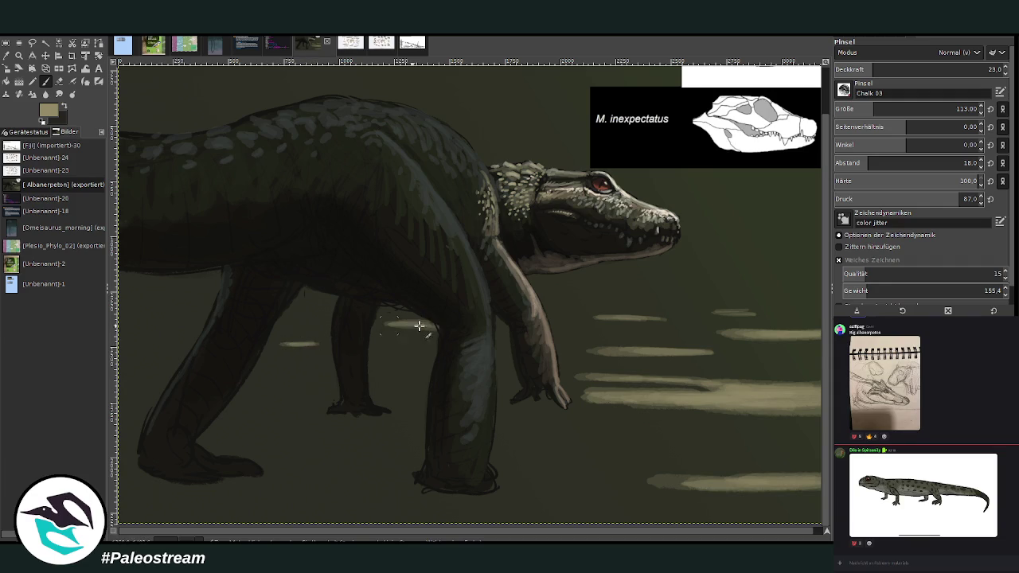
drag(774, 297, 797, 295)
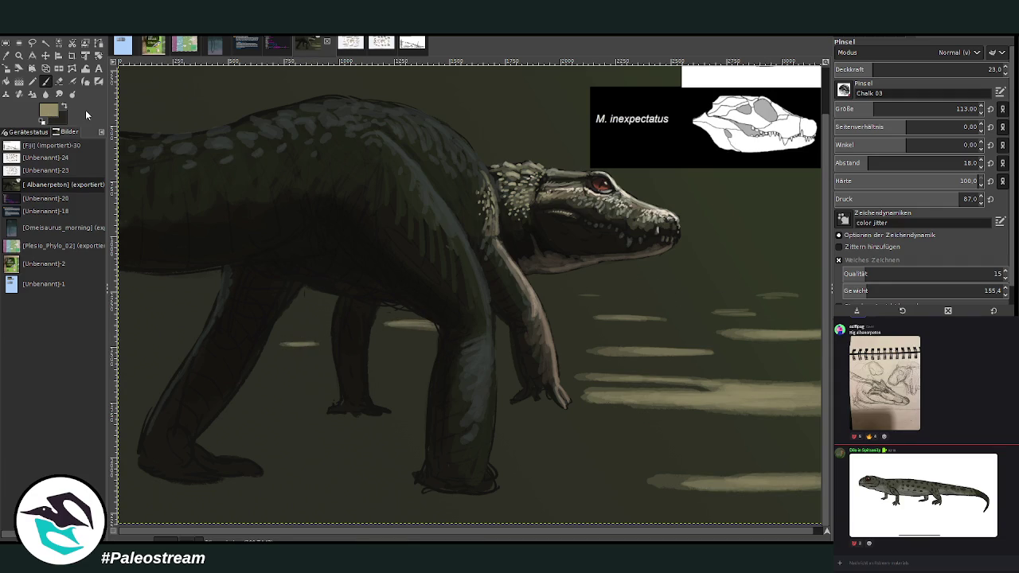
ctrl+click(809, 269)
Step: Paint light chalk strokes up the front leg and onto the shoulder at size 74, opacity 44.2
drag(496, 348, 483, 417)
key(o)
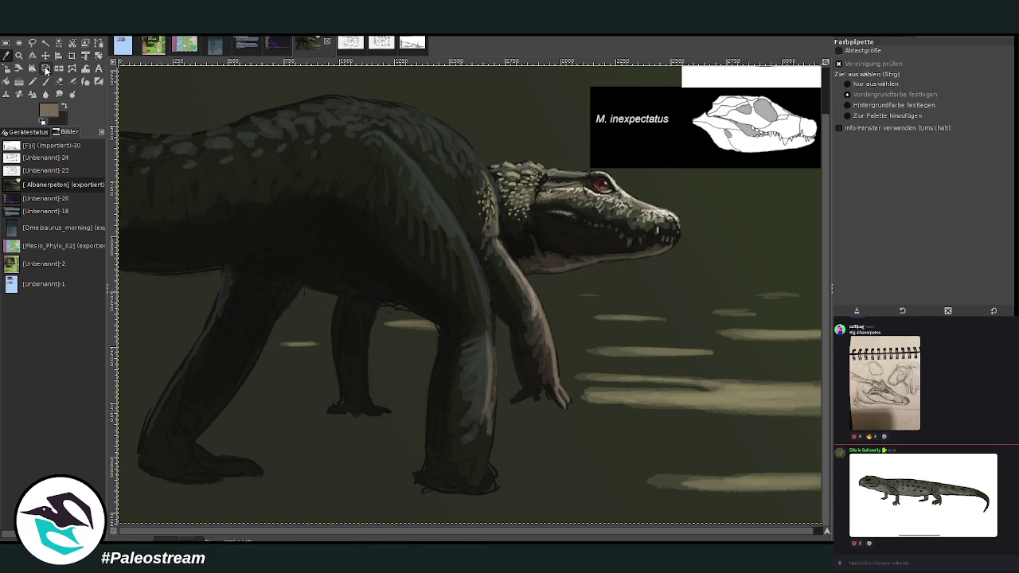
click(45, 83)
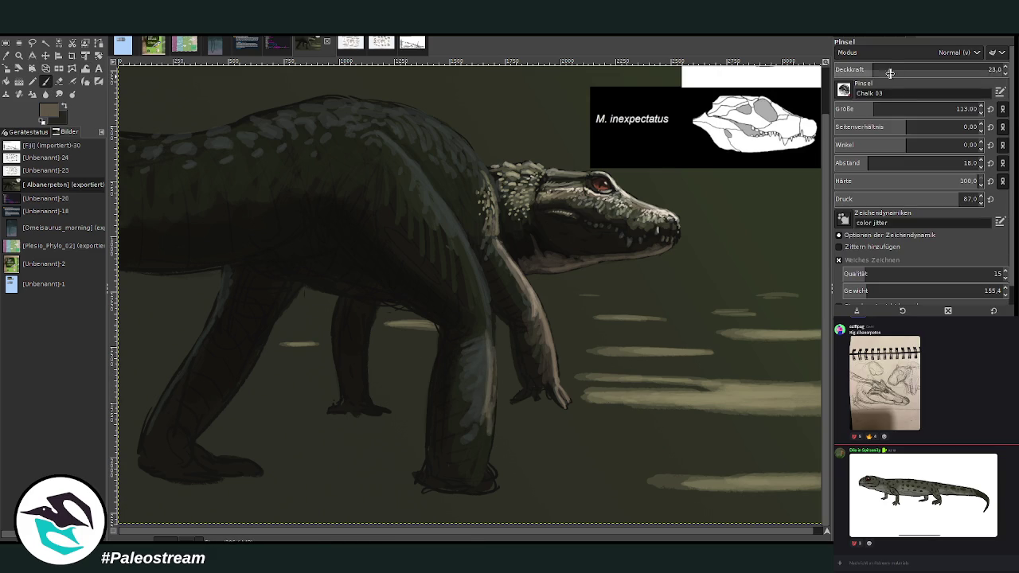
mouse_move(480, 371)
mouse_down()
mouse_move(482, 404)
mouse_move(491, 335)
mouse_up()
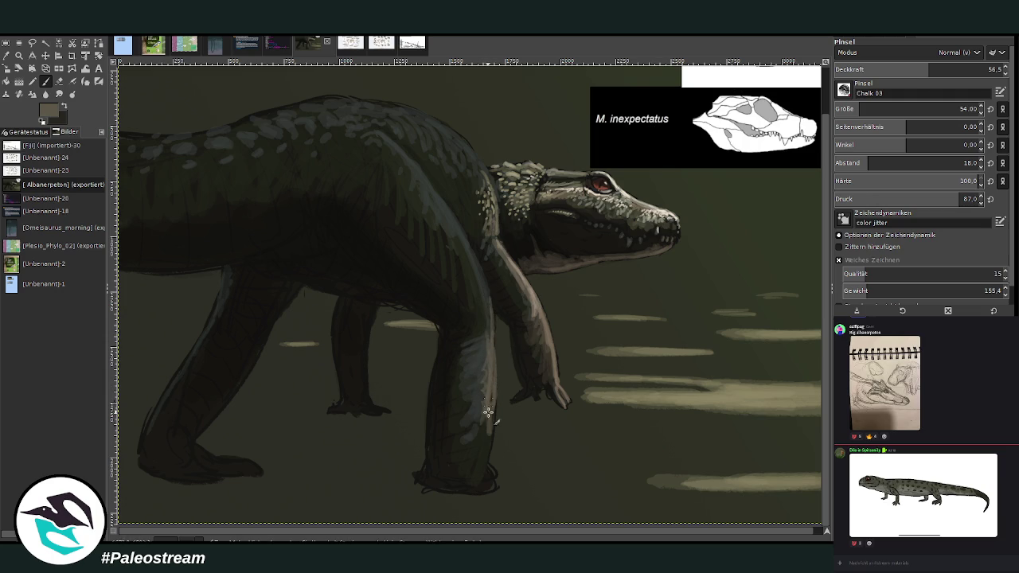
drag(860, 109, 869, 110)
click(908, 69)
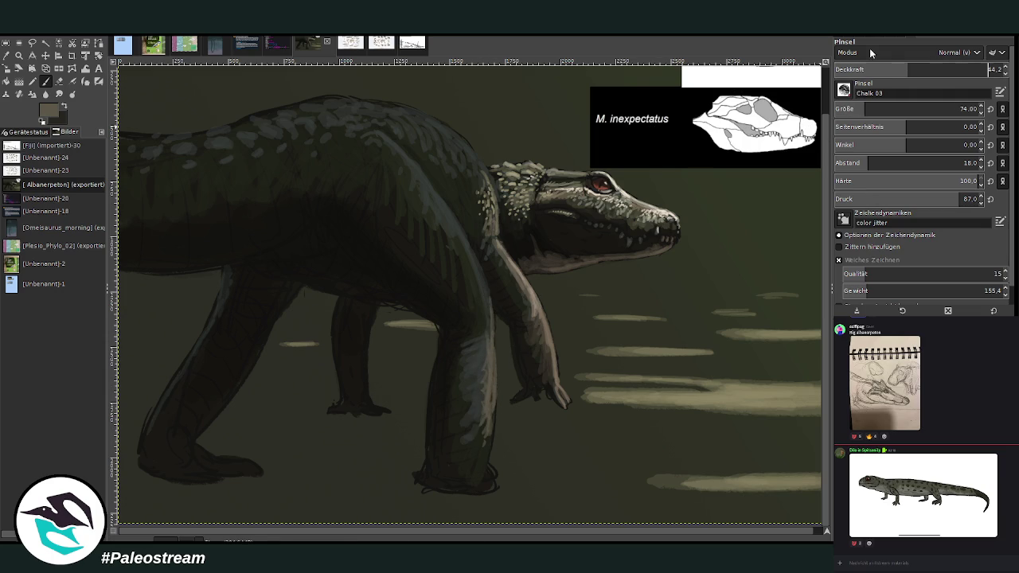
mouse_move(480, 430)
mouse_down()
mouse_move(477, 471)
mouse_move(492, 410)
mouse_up()
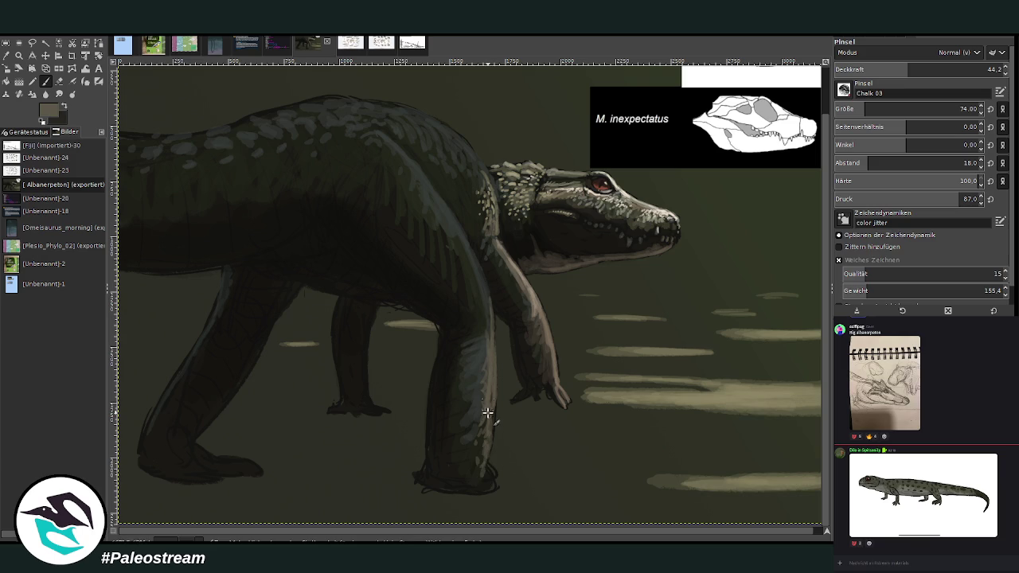
drag(483, 342, 482, 282)
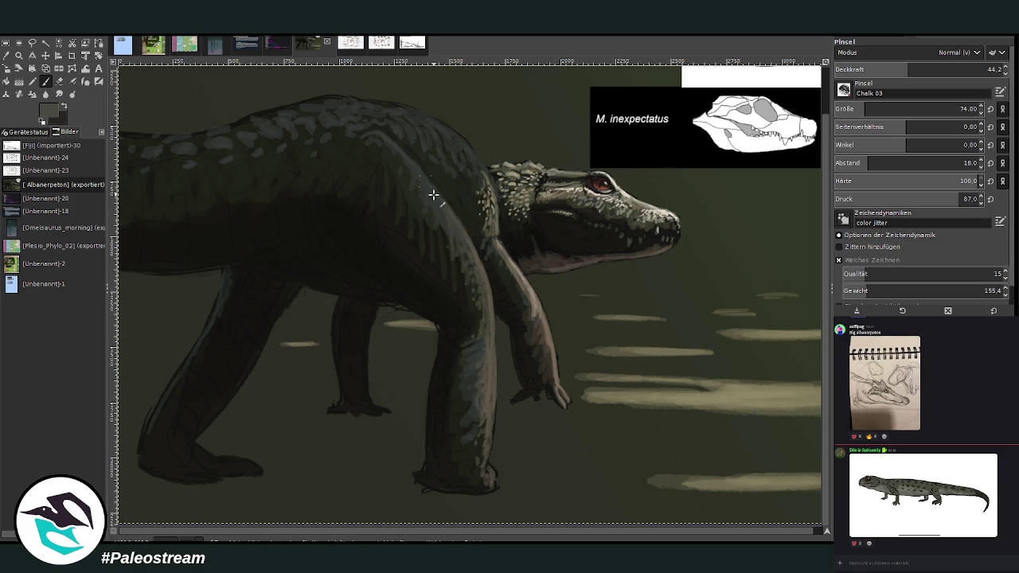
drag(455, 228, 444, 246)
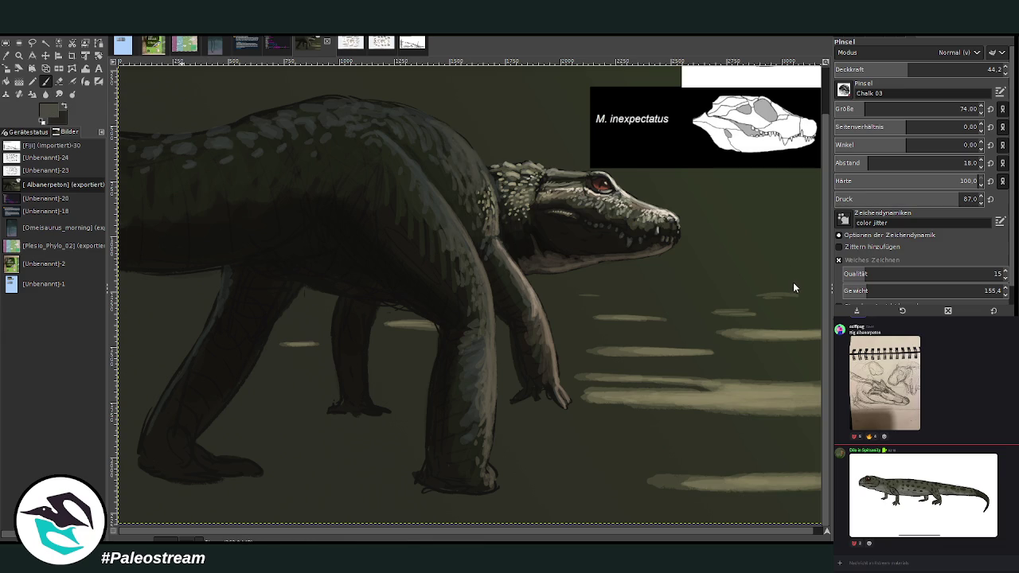
drag(908, 69, 933, 69)
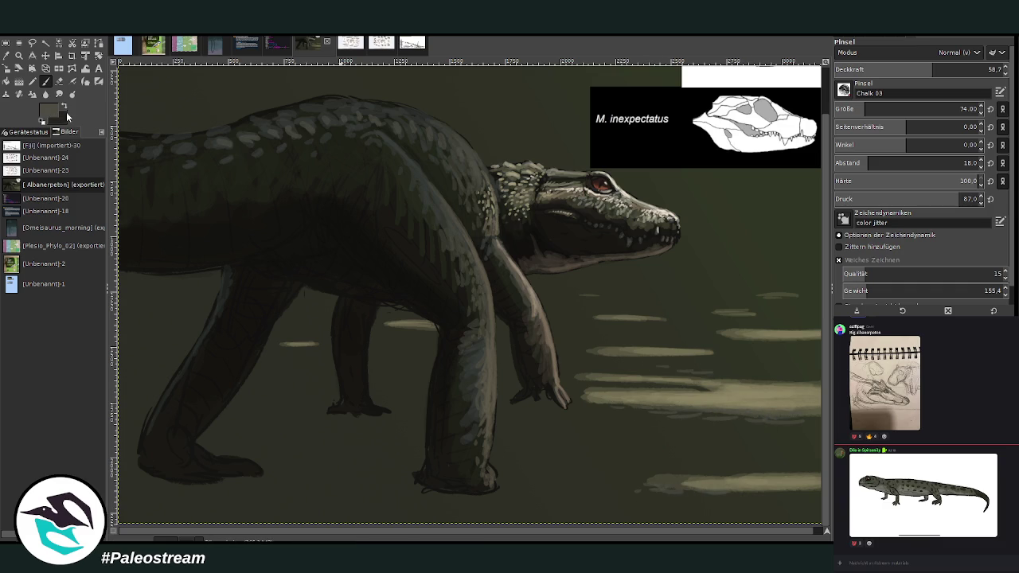
ctrl+click(795, 291)
Step: Set the brush to size 774 and opacity 38.2 for a broad shadow wash
key(greater)
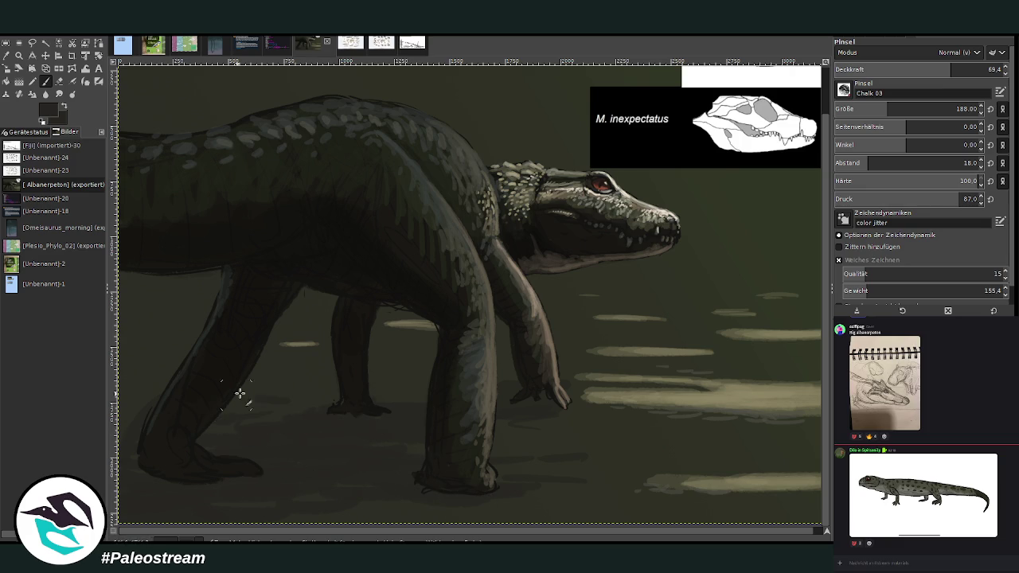
drag(886, 111, 959, 111)
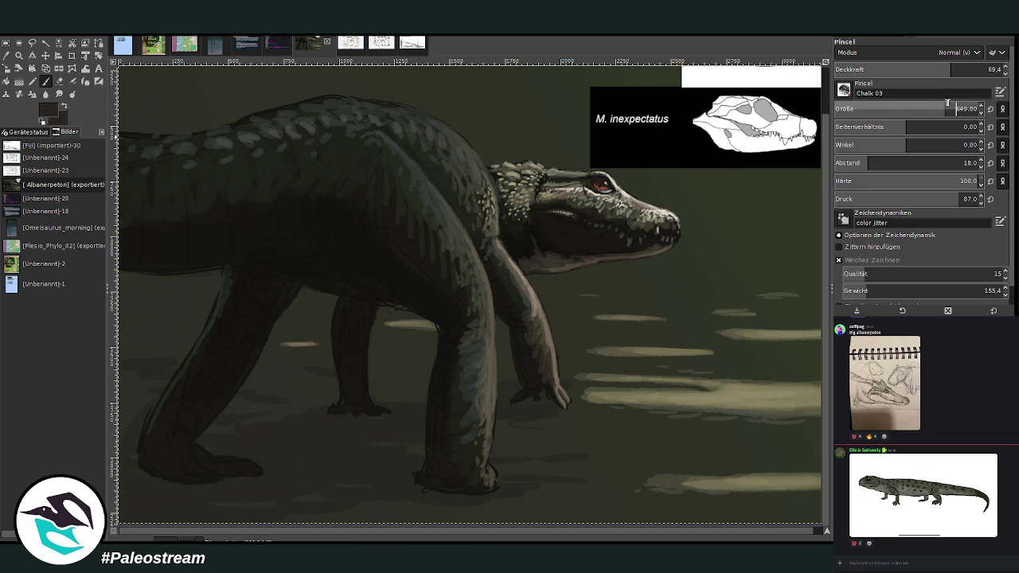
drag(950, 69, 896, 69)
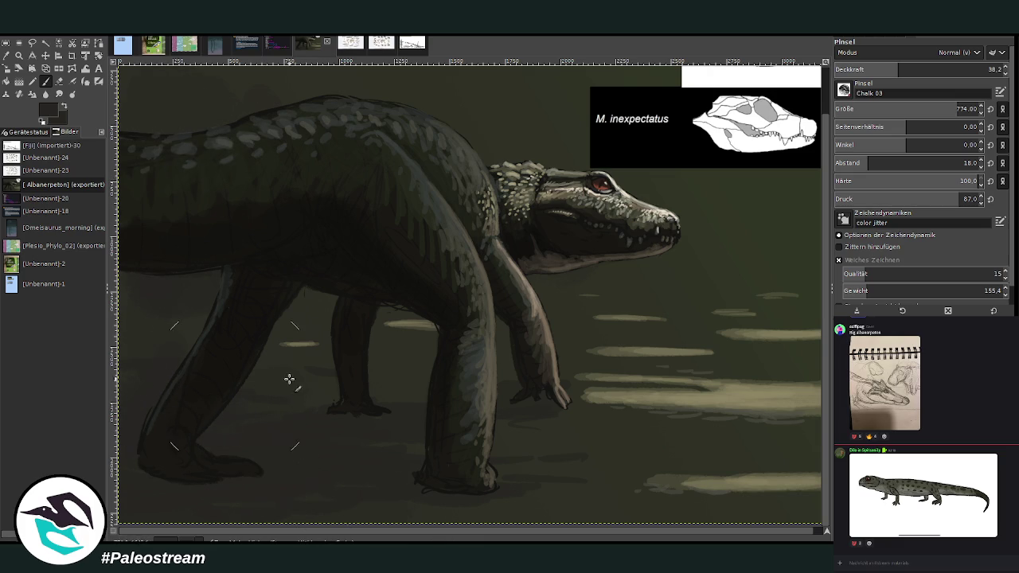
Step: Zoom the view in so the painting fills the window
key(z)
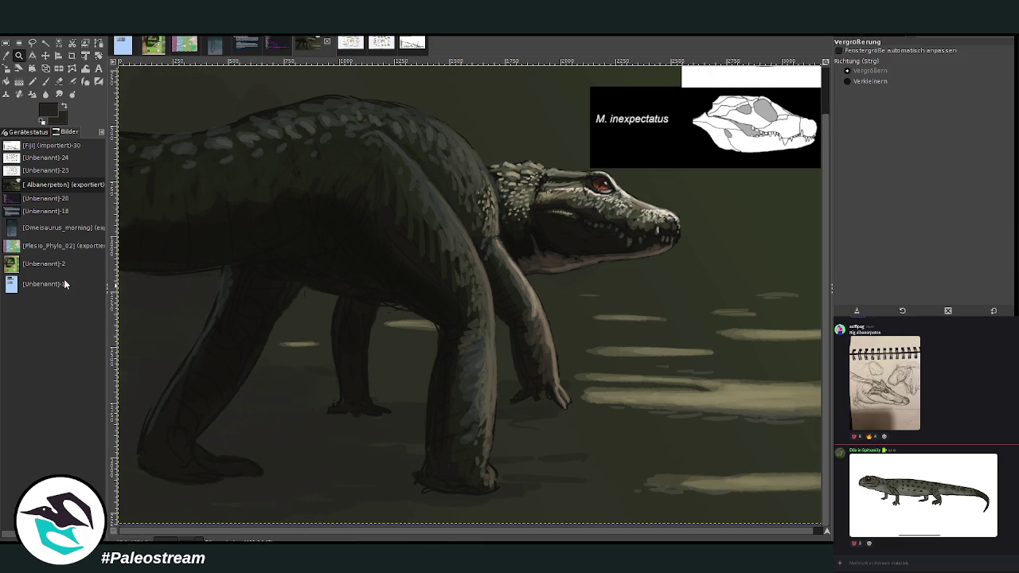
key(minus)
key(minus)
key(minus)
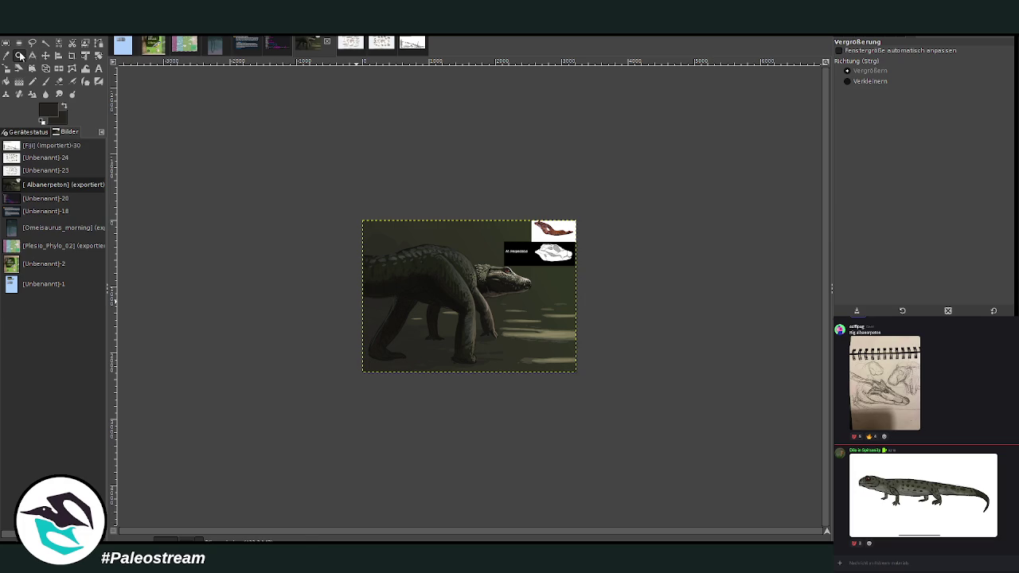
key(p)
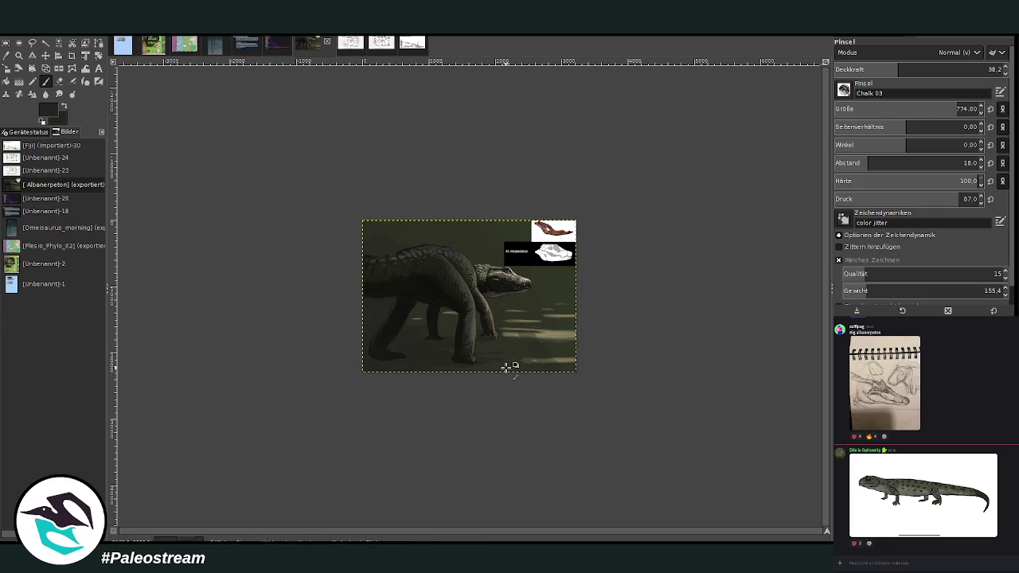
key(z)
drag(406, 182, 571, 391)
Step: Hide the skull and jaw references and sample the pale beige ground light at 13.9 opacity
key(ctrl+z)
key(ctrl+z)
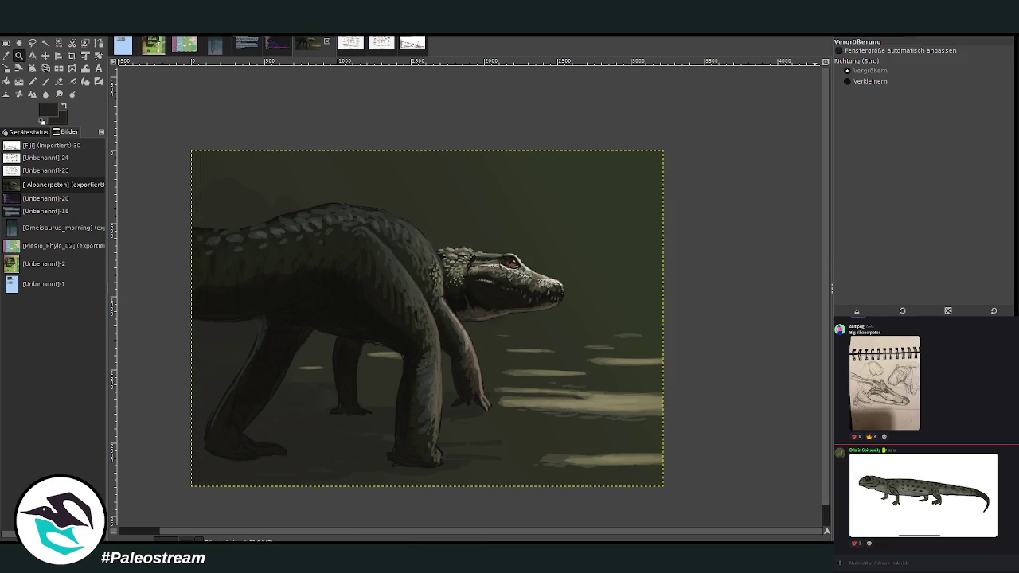
click(21, 59)
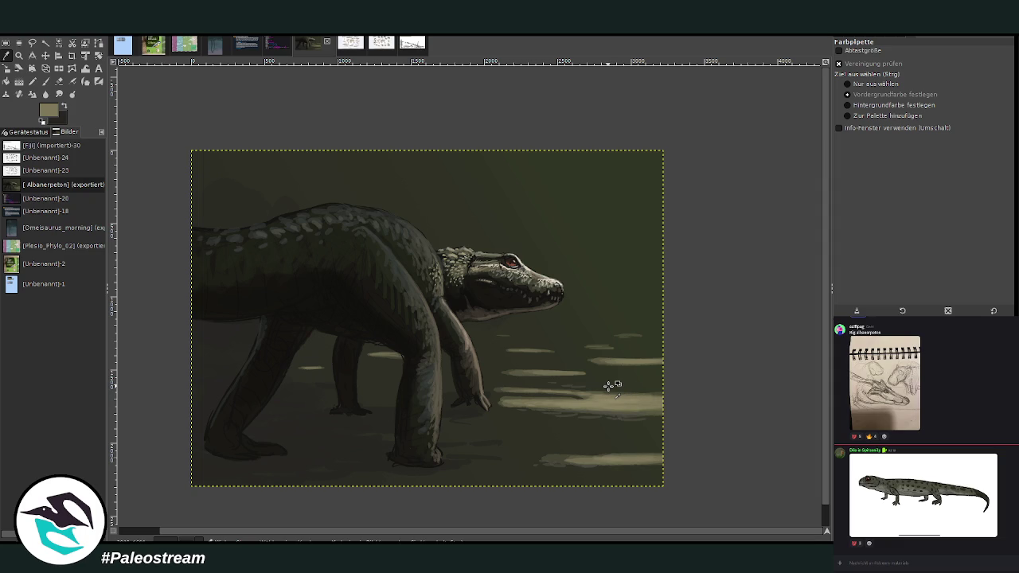
key(p)
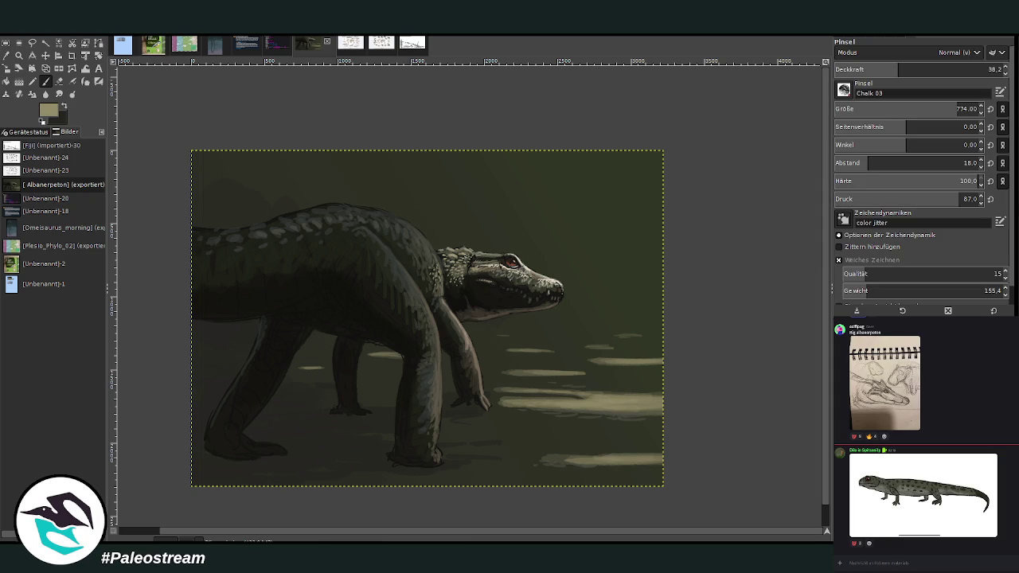
drag(900, 70, 859, 69)
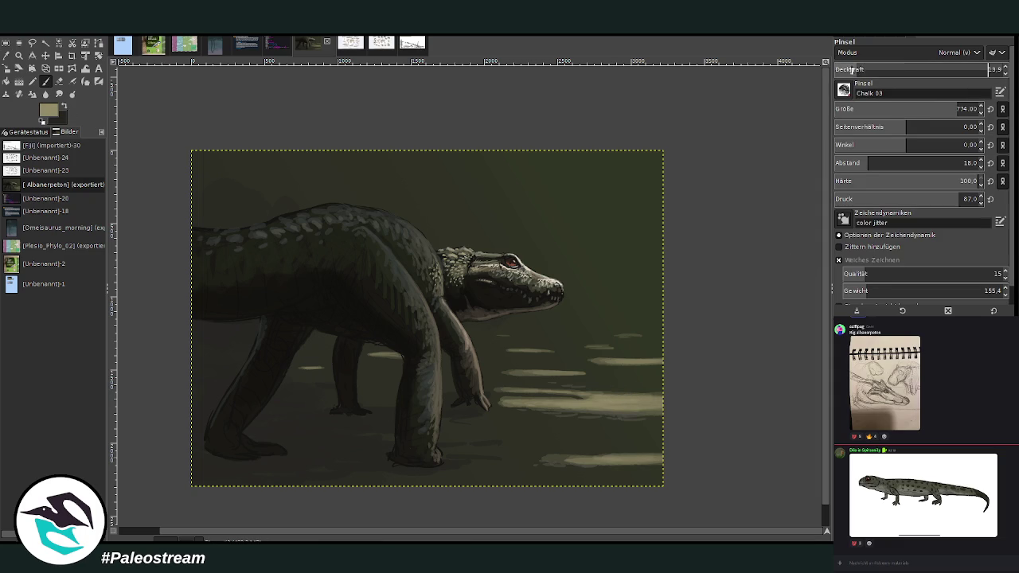
Step: Paint pale diagonal light shafts right of the snout and across the upper swamp
mouse_move(561, 371)
mouse_down()
mouse_move(600, 250)
mouse_move(568, 319)
mouse_up()
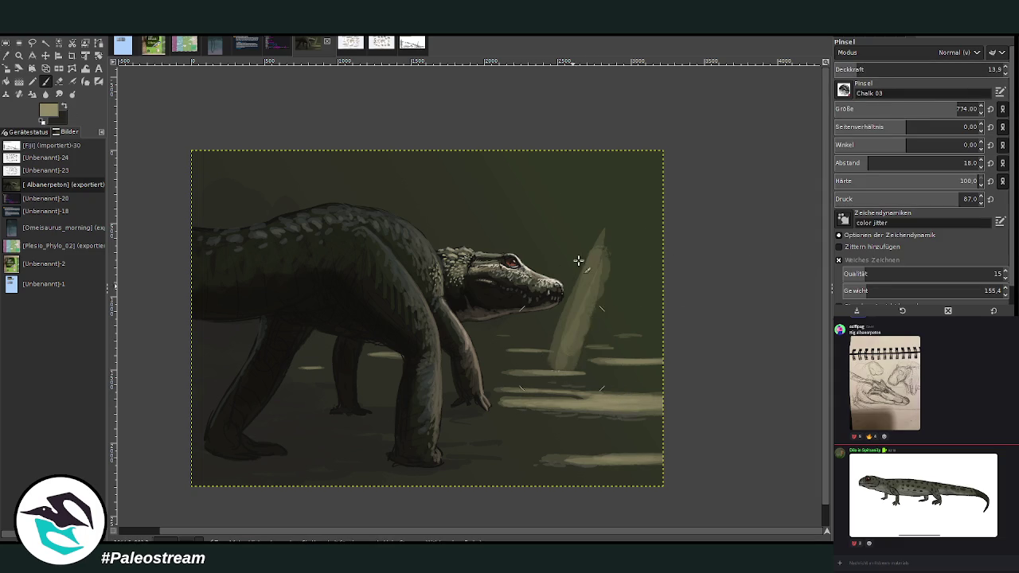
drag(861, 69, 844, 69)
mouse_move(661, 209)
mouse_down()
mouse_move(625, 383)
mouse_move(605, 231)
mouse_up()
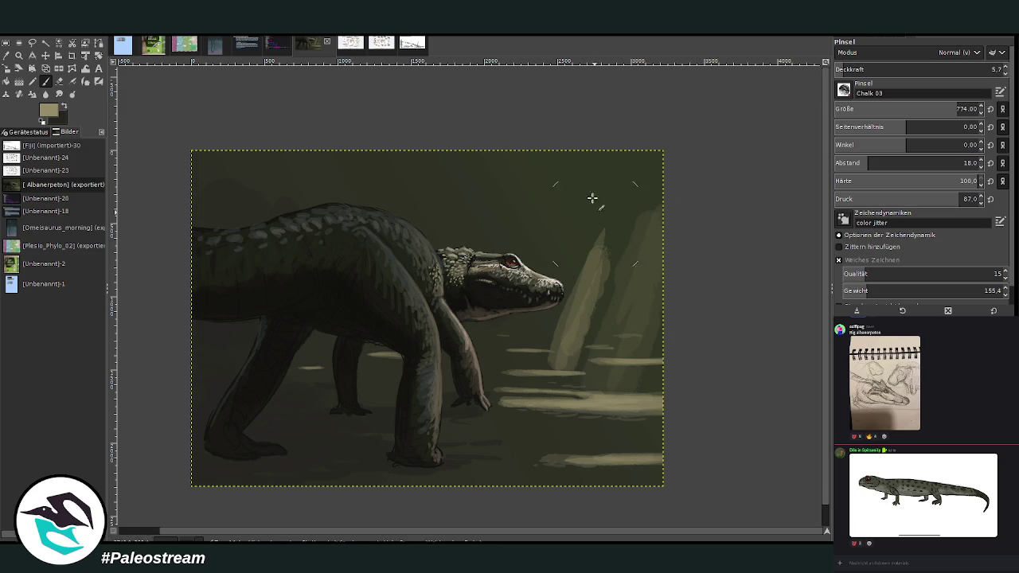
drag(539, 254, 564, 135)
mouse_move(462, 153)
mouse_down()
mouse_move(432, 223)
mouse_move(458, 156)
mouse_up()
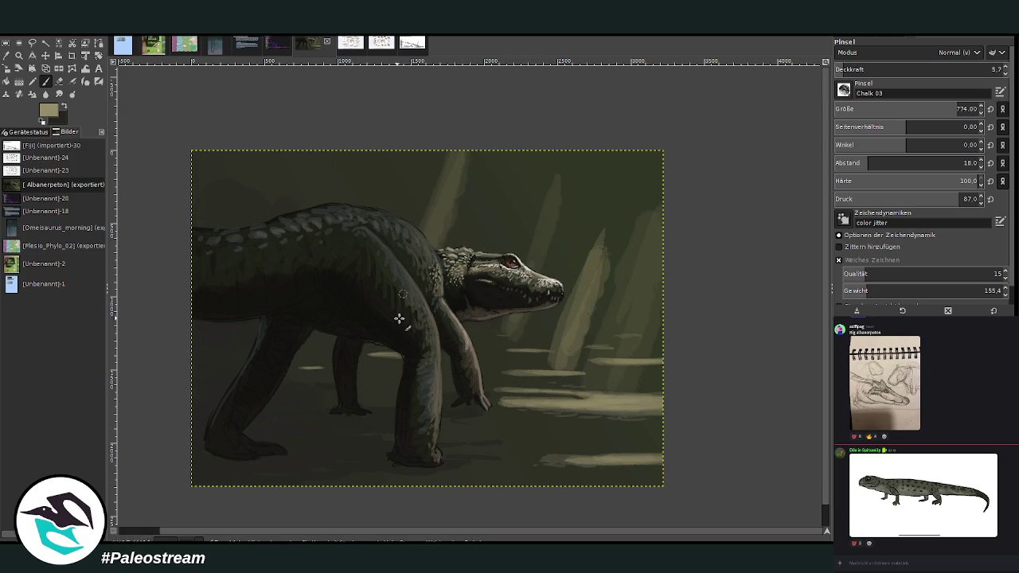
Step: Add even fainter distant light beams at very low opacity (about 2.5)
drag(363, 169, 349, 205)
drag(569, 263, 605, 144)
drag(844, 70, 835, 69)
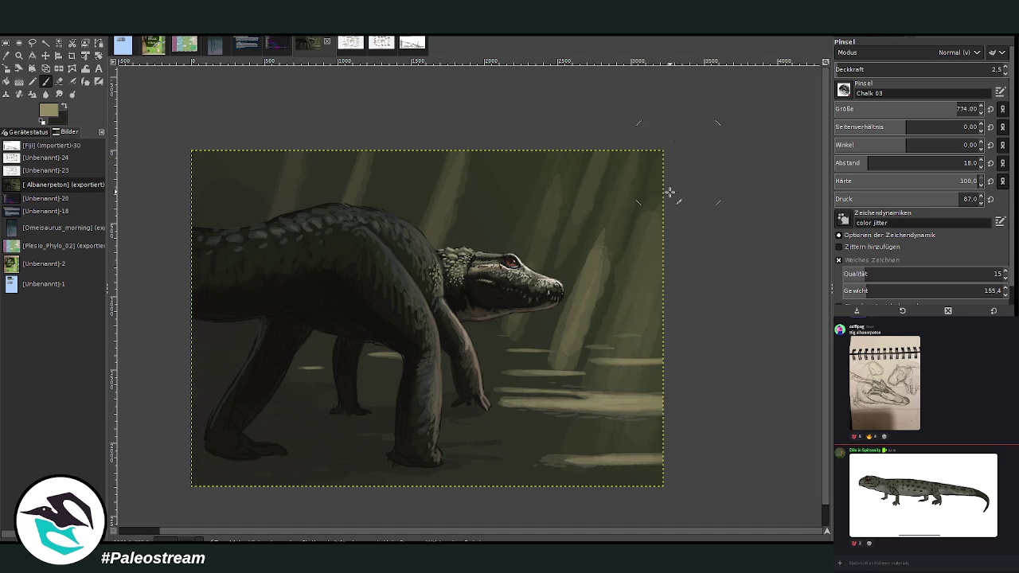
click(58, 94)
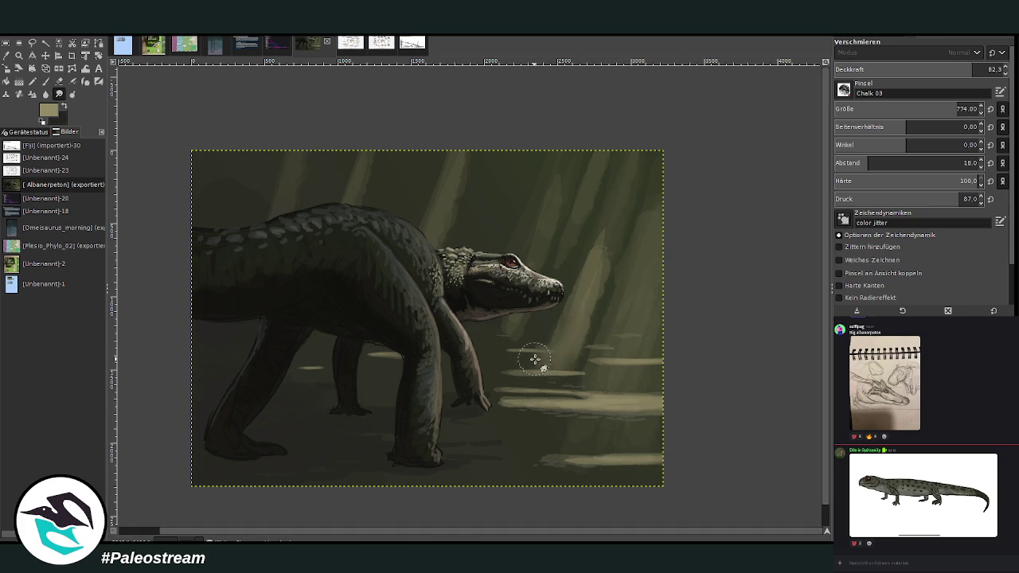
Step: Smudge the light shafts with a size 1188, 55.8-opacity Smudge brush to soften them
drag(605, 261, 591, 396)
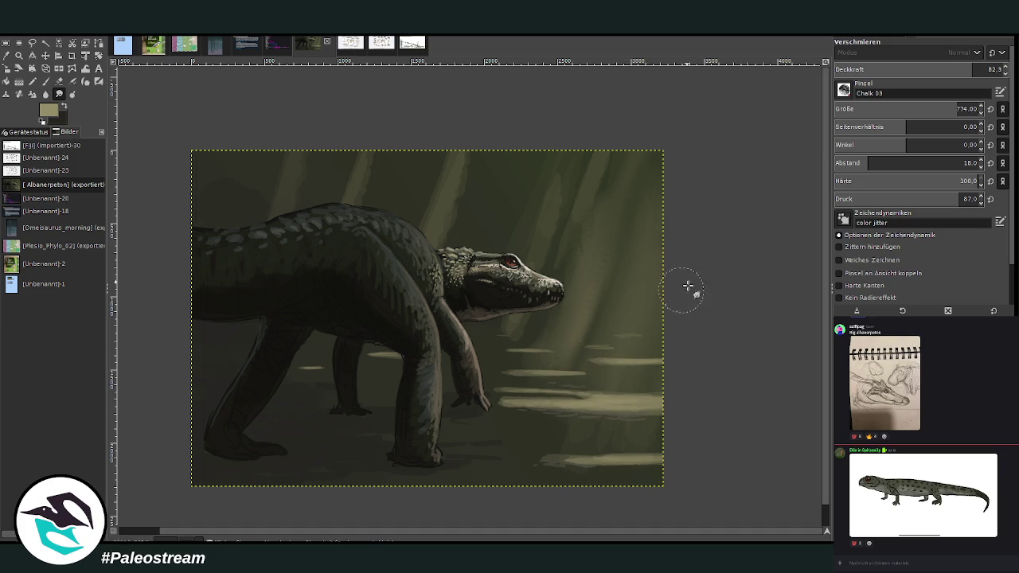
drag(936, 112, 952, 113)
click(924, 69)
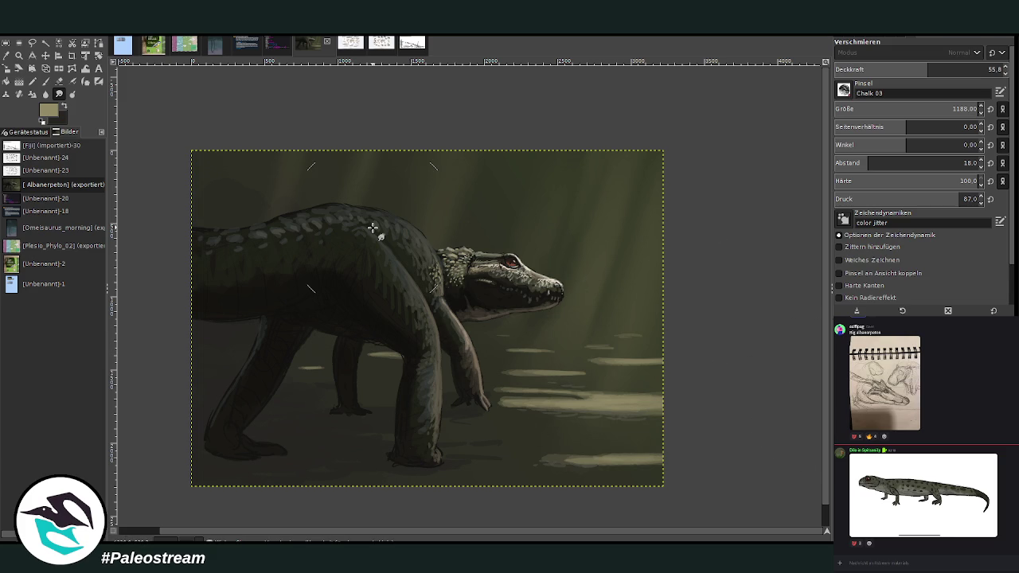
click(19, 55)
drag(173, 120, 669, 494)
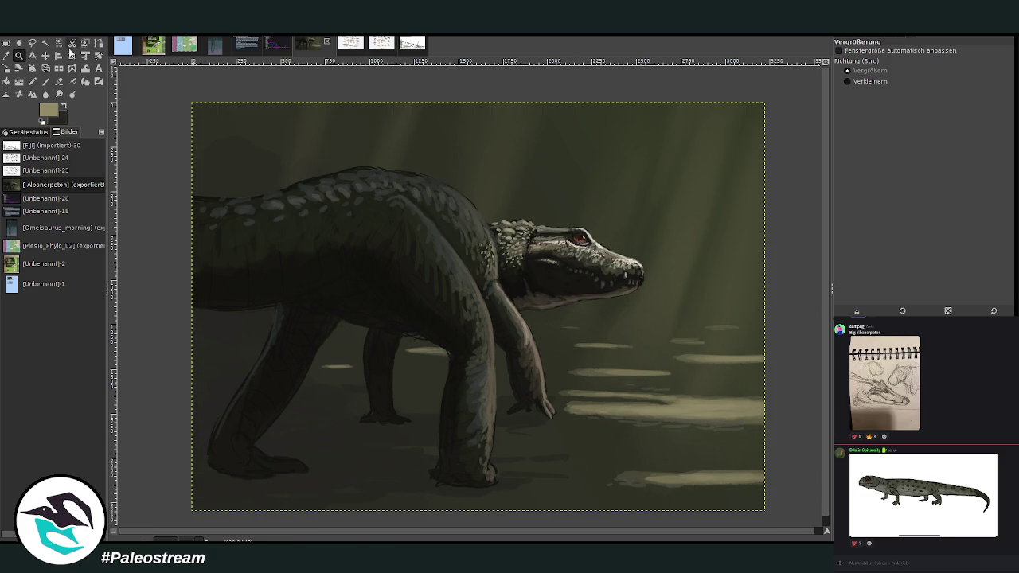
Step: Sample the ground tone near the front foot and set a size 50 brush at 57.7 opacity
key(p)
ctrl+click(555, 406)
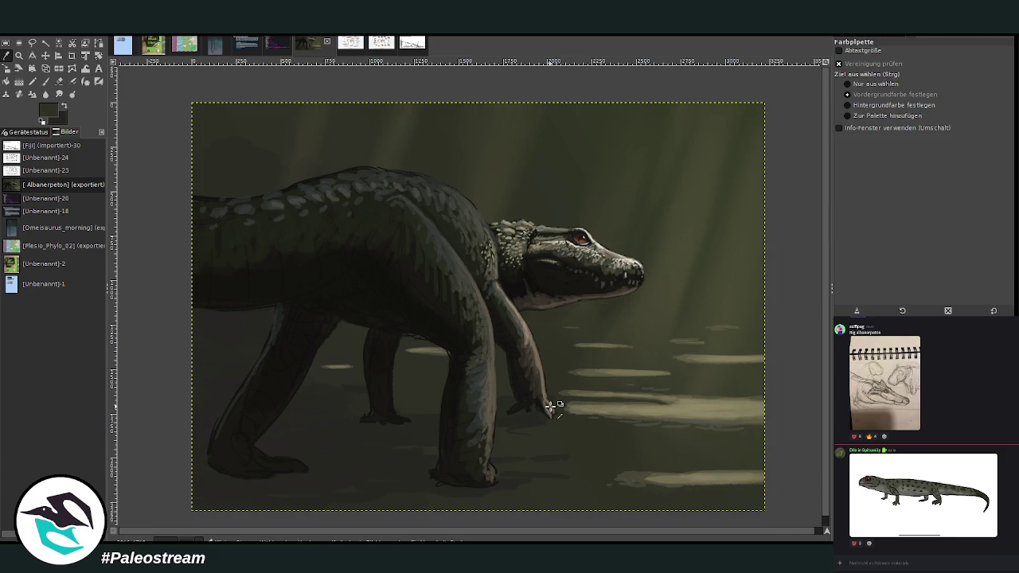
key(x)
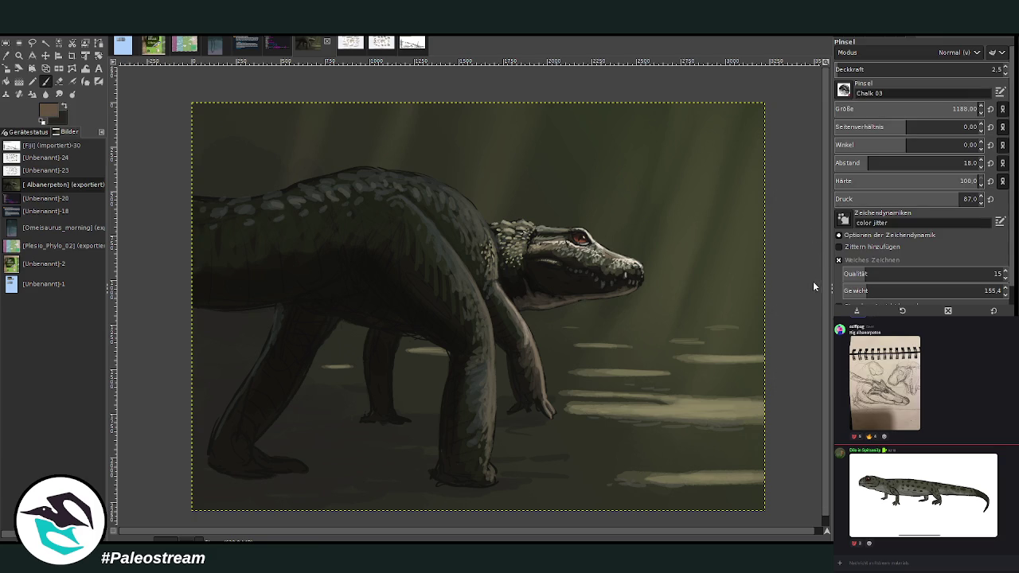
click(930, 69)
click(858, 109)
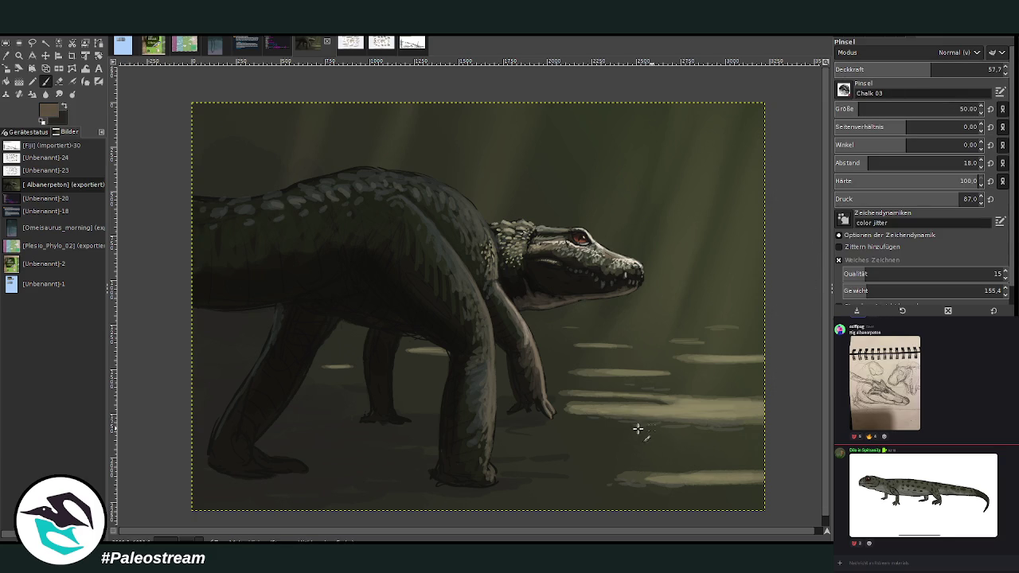
Step: Dab small light flecks across the lower-right ground with a size 85 brush at 43.5 opacity
click(867, 109)
click(907, 70)
mouse_move(641, 464)
mouse_down()
mouse_move(569, 478)
mouse_move(643, 489)
mouse_move(528, 436)
mouse_up()
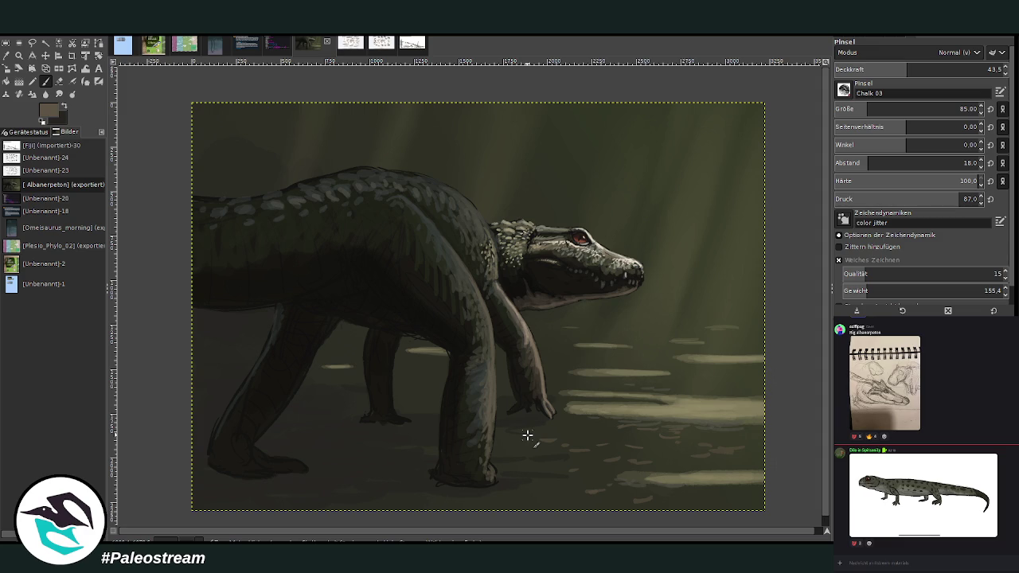
key(z)
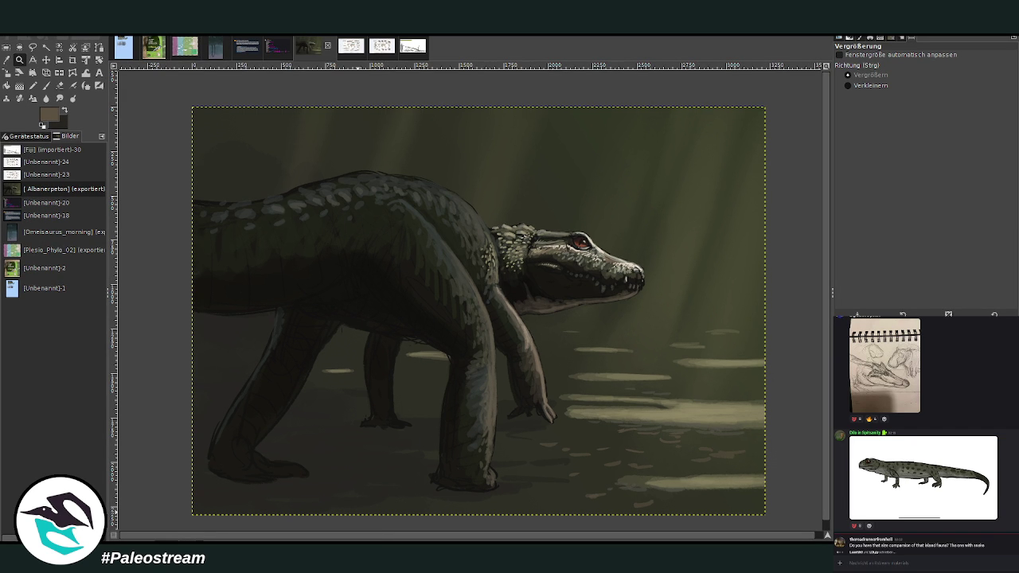
click(860, 564)
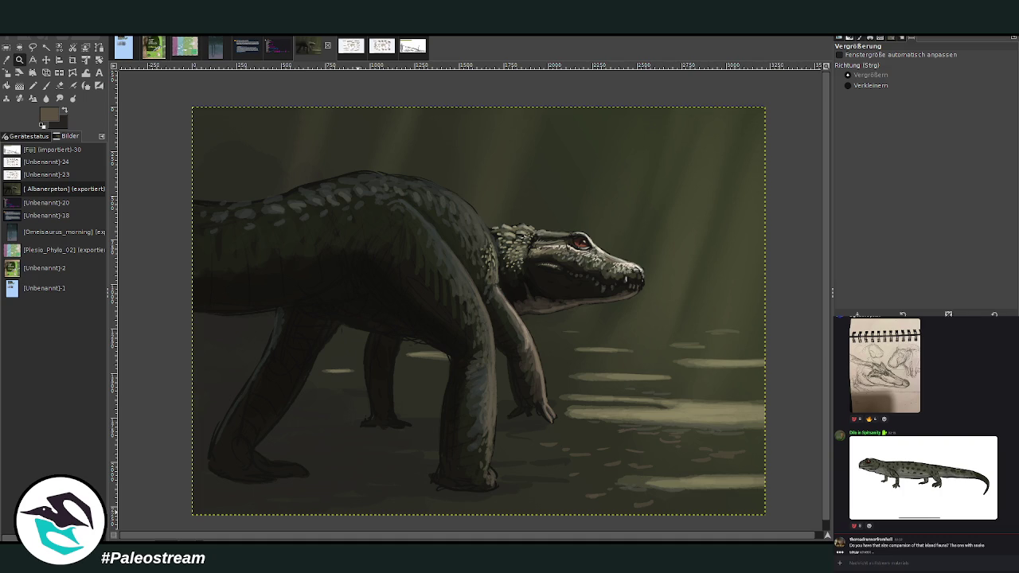
scroll(966, 514, down, 5)
scroll(965, 515, down, 3)
scroll(965, 514, down, 3)
scroll(966, 514, down, 5)
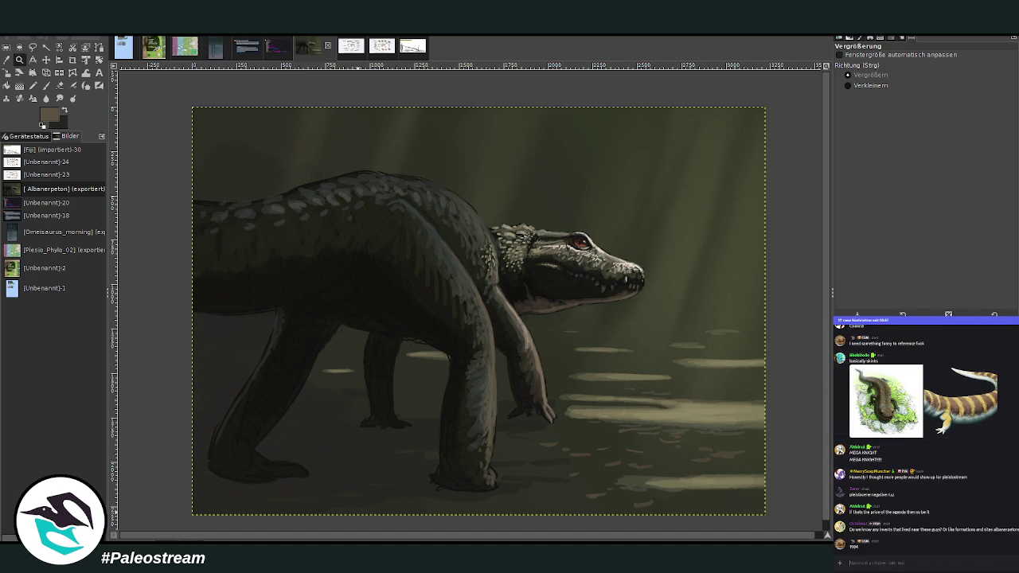
scroll(966, 514, down, 5)
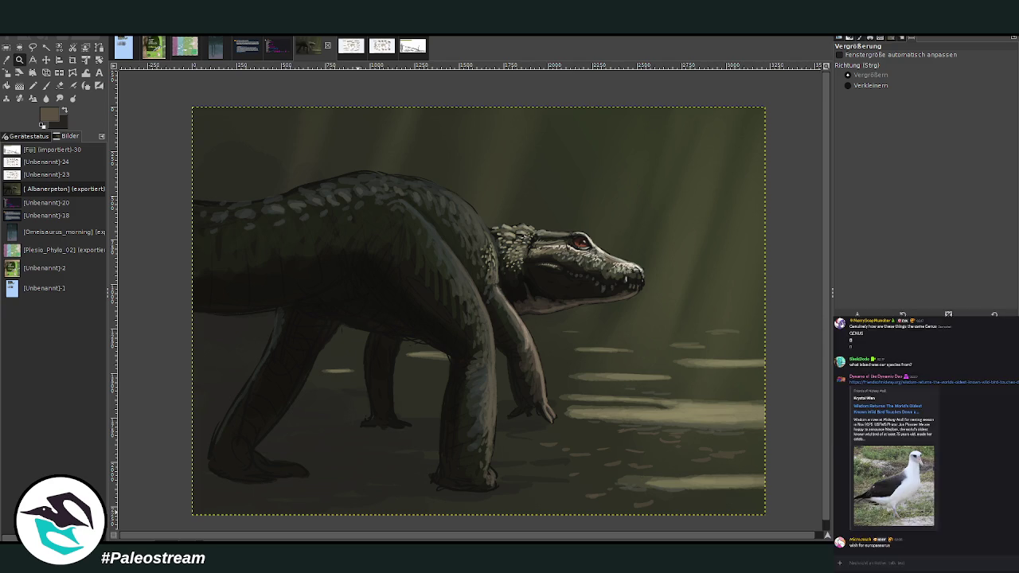
drag(911, 558, 907, 556)
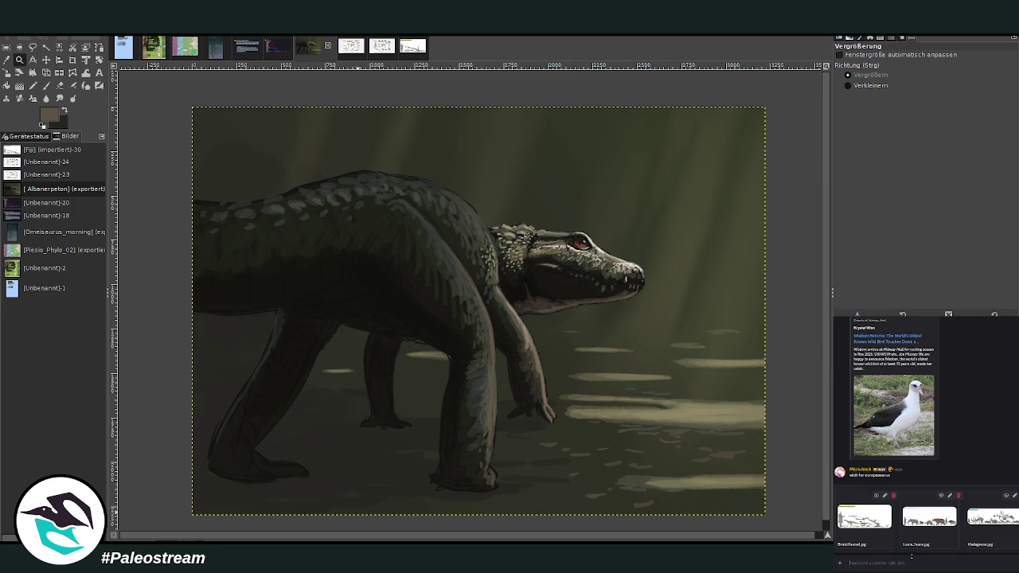
key(Return)
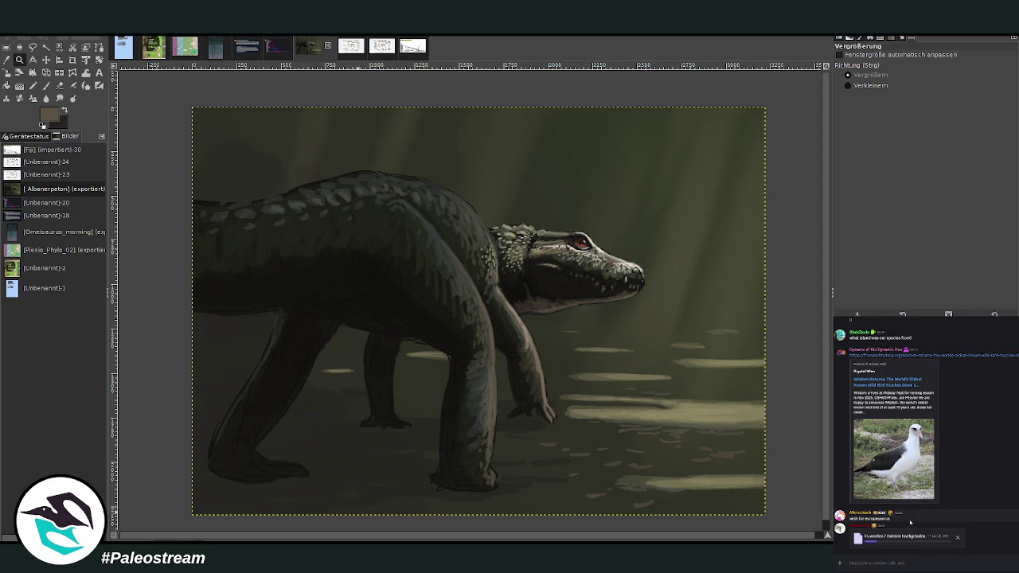
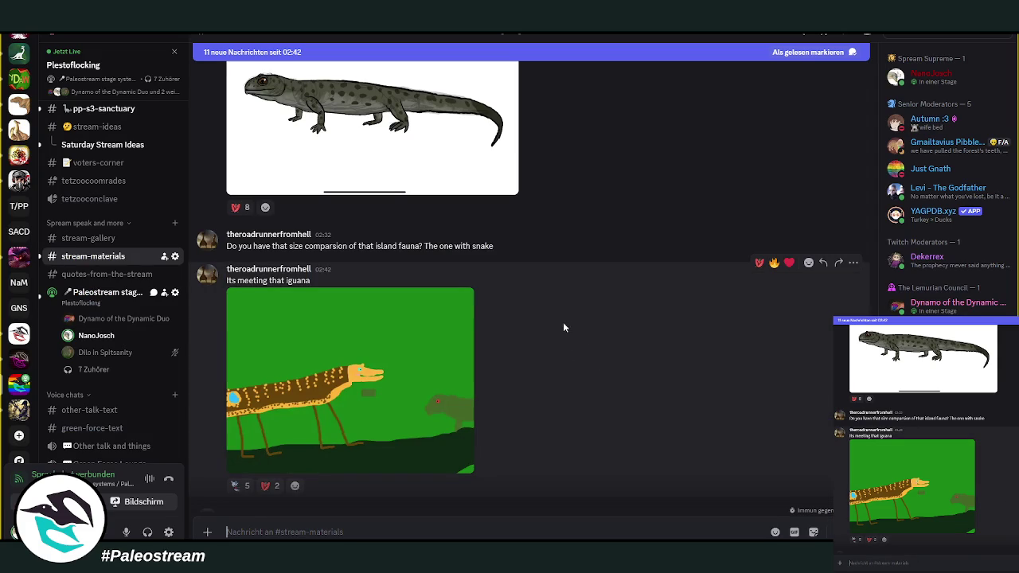
Step: Enlarge the 'Its meeting that iguana' drawing of a spotted reptile to full size
click(365, 376)
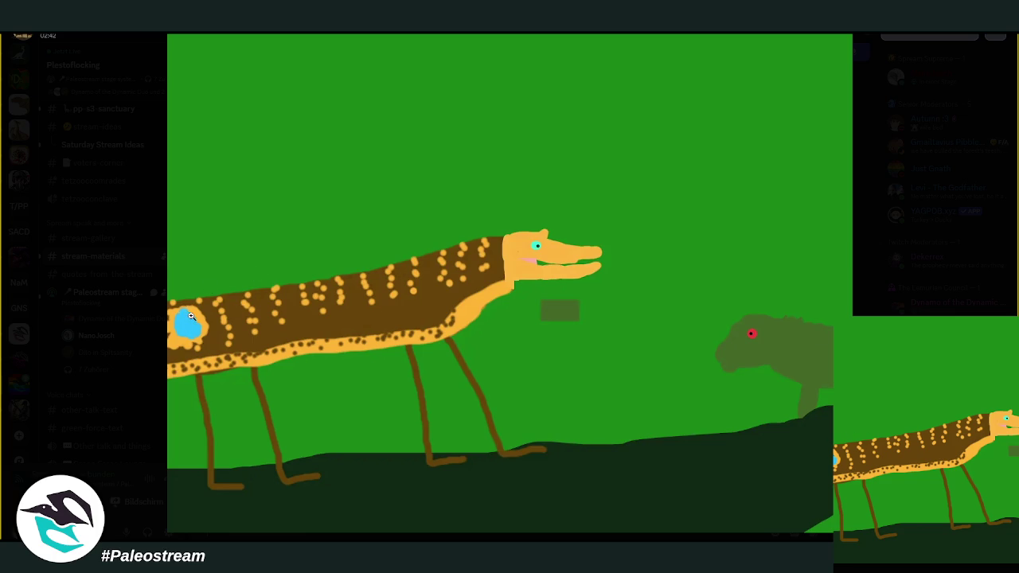
Step: Close the image viewer and scroll back to the iguana post below the grey salamander drawing
key(Escape)
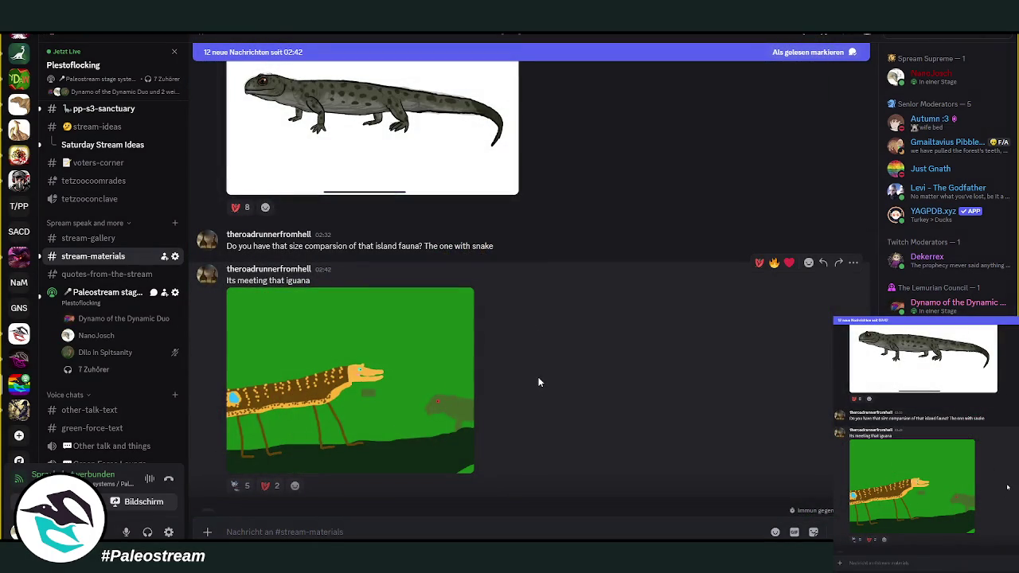
scroll(540, 375, up, 5)
scroll(541, 375, up, 5)
scroll(541, 375, up, 3)
scroll(540, 375, down, 5)
scroll(539, 376, down, 10)
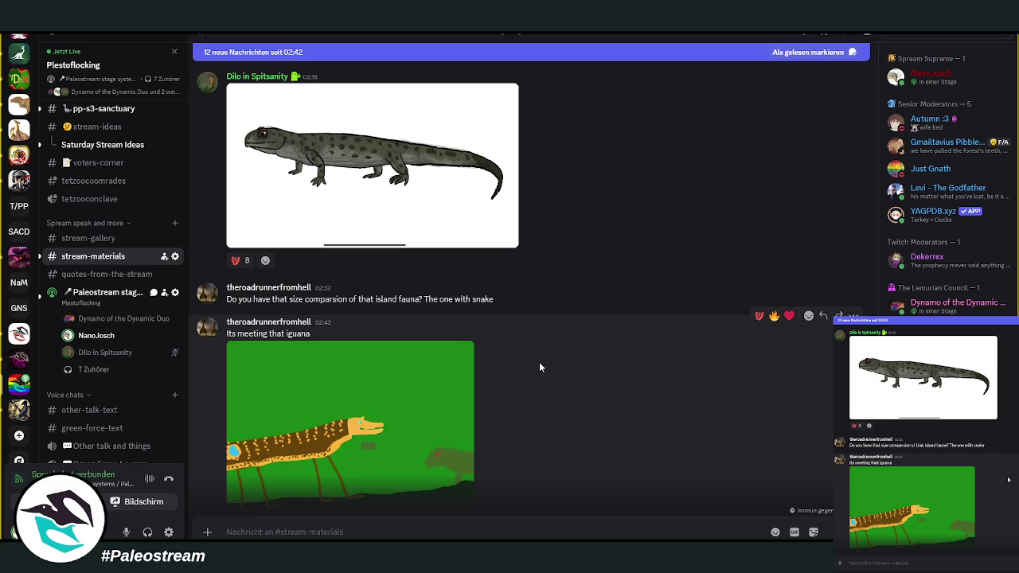
scroll(539, 365, down, 1)
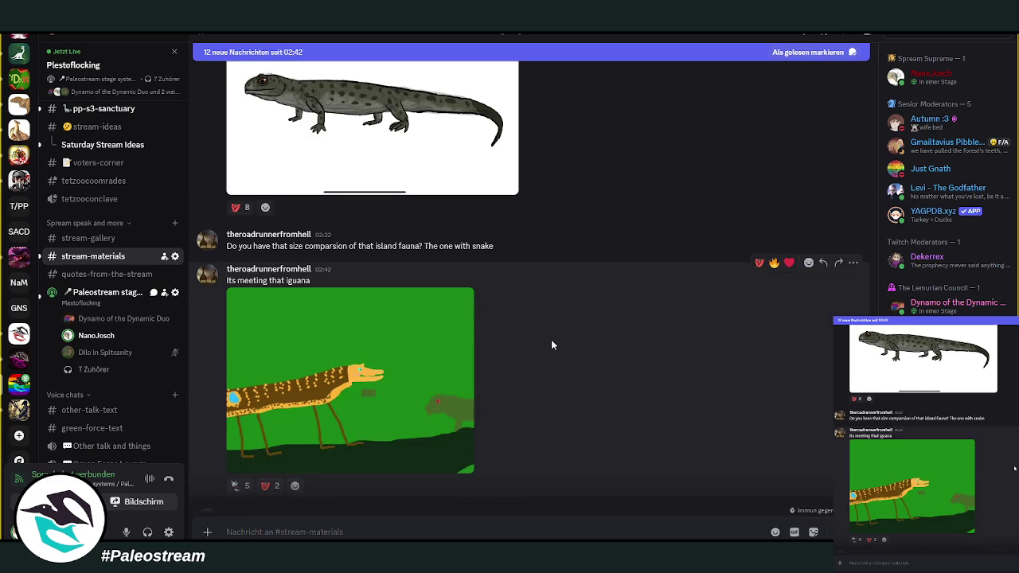